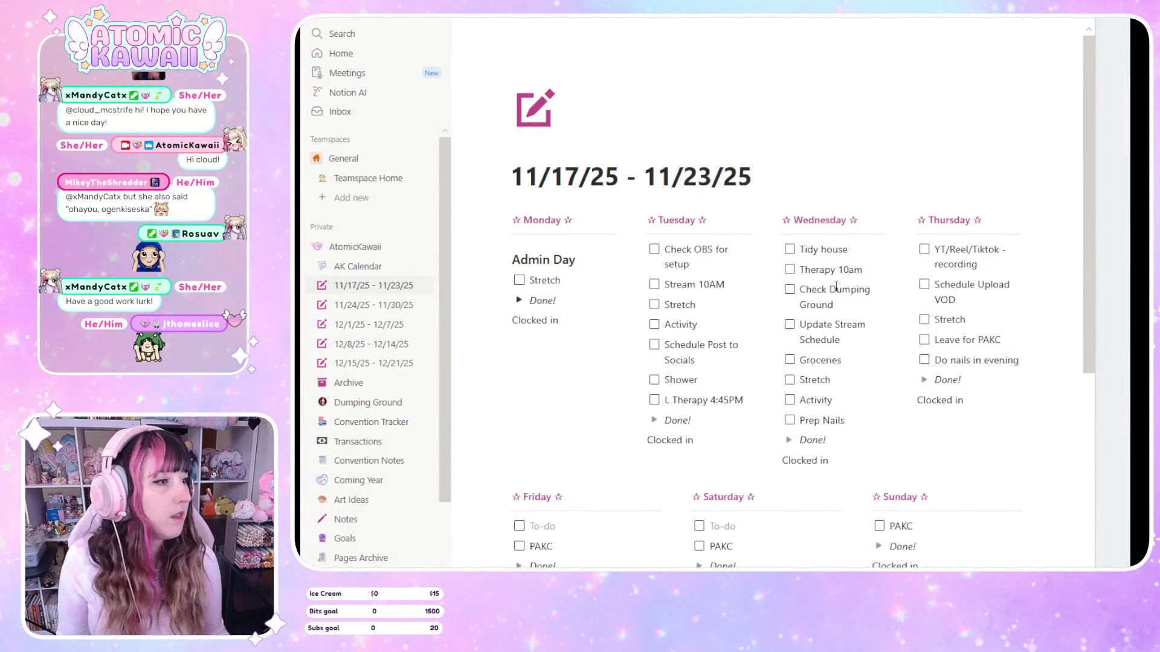
# Search the workspace for 'conp' and open the ConPrep page
pyautogui.click(368, 35)
pyautogui.write('conp')
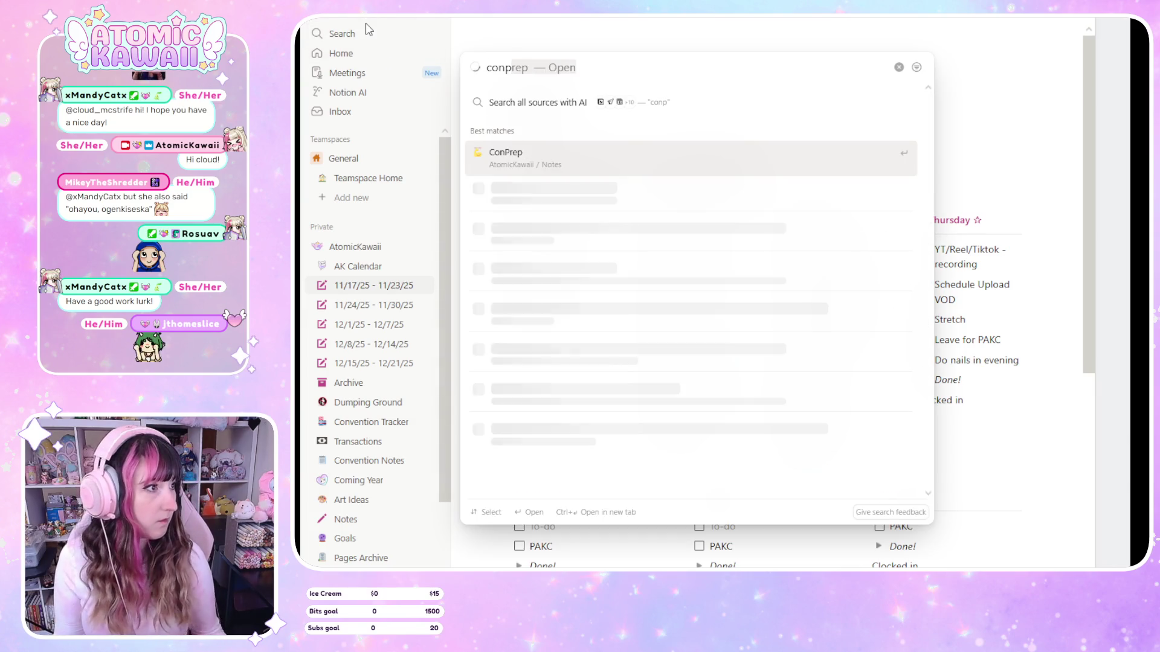
pyautogui.click(552, 167)
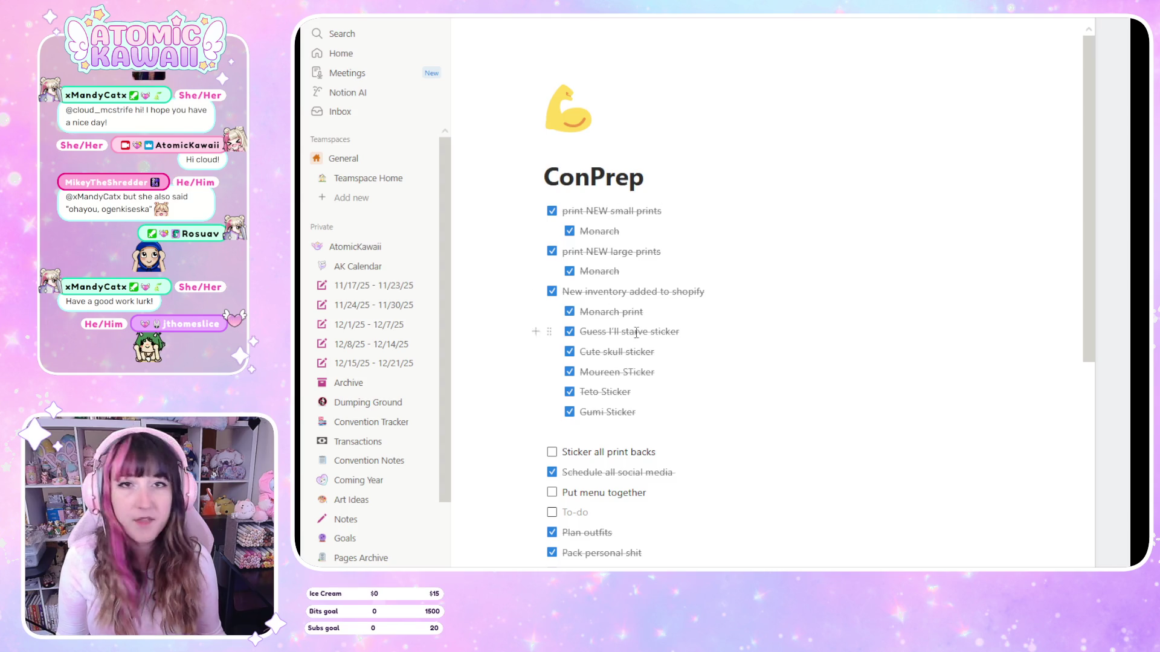
# Scroll down the ConPrep checklist, inspect the 'Mock set up' task, and expand the Done list
pyautogui.scroll(-5, 736, 323)
pyautogui.scroll(-3, 597, 396)
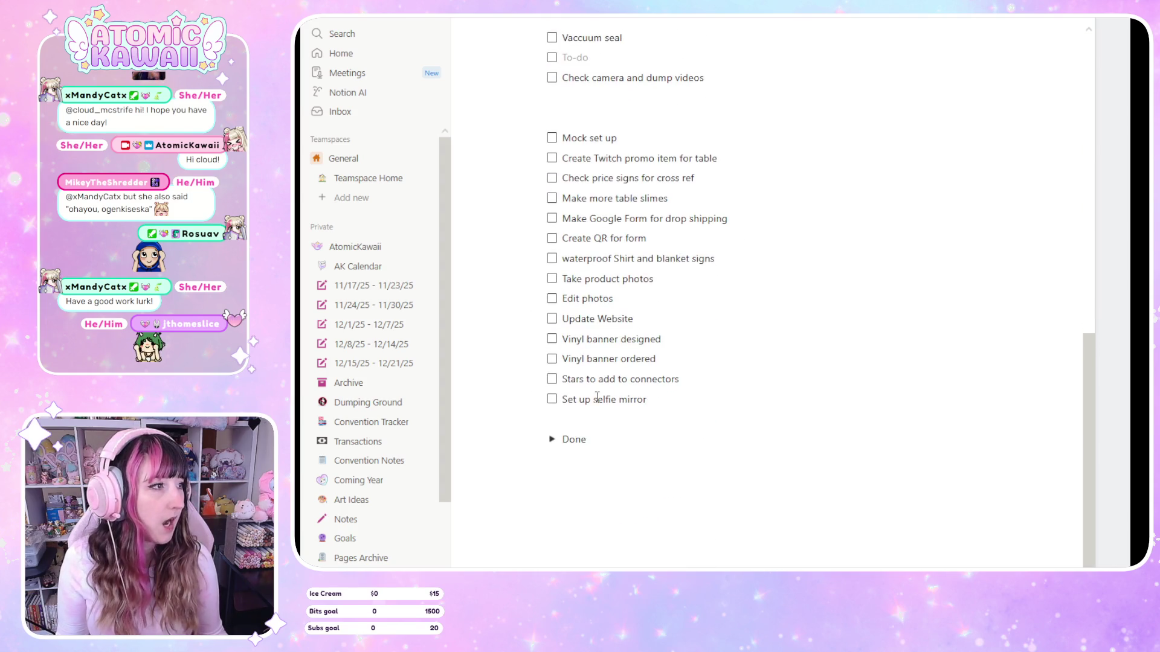
pyautogui.moveTo(560, 133); pyautogui.dragTo(576, 130)
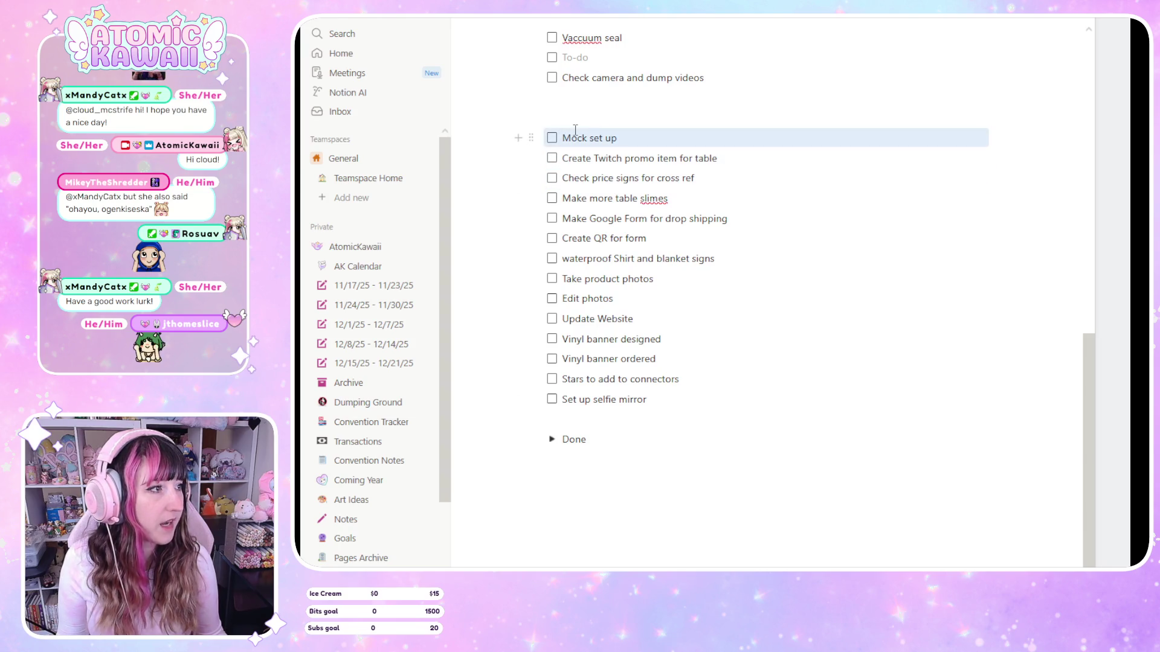
pyautogui.click(656, 296)
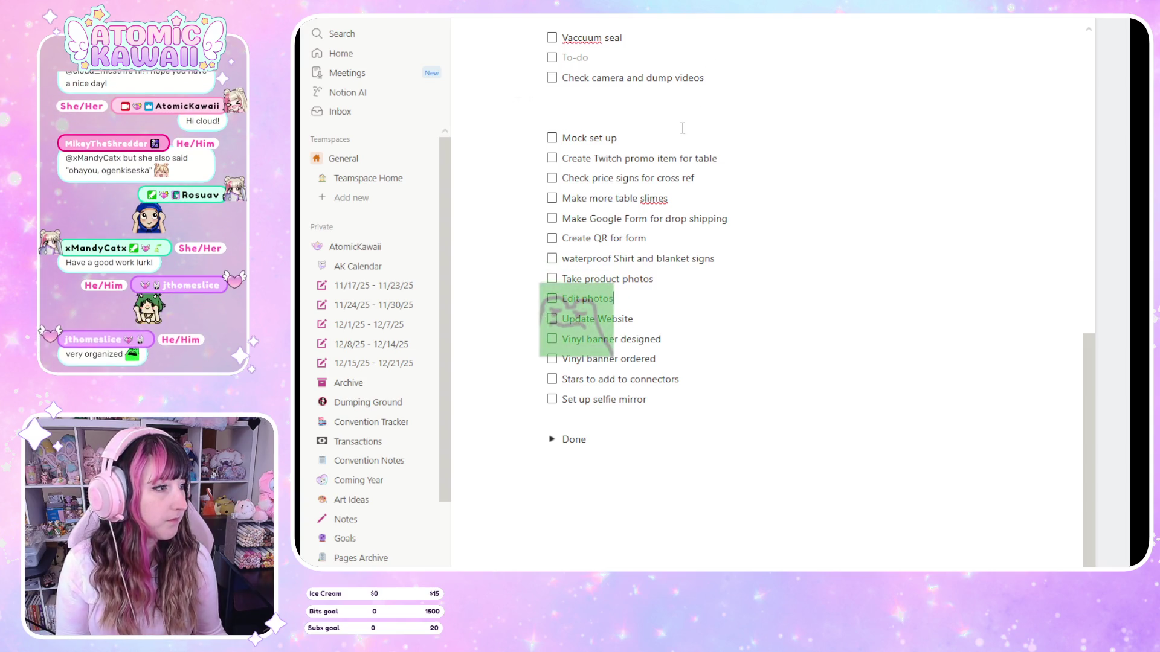
pyautogui.click(552, 440)
# Review the finished tasks in the Done list, then collapse it again
pyautogui.scroll(-5, 620, 370)
pyautogui.scroll(-5, 620, 370)
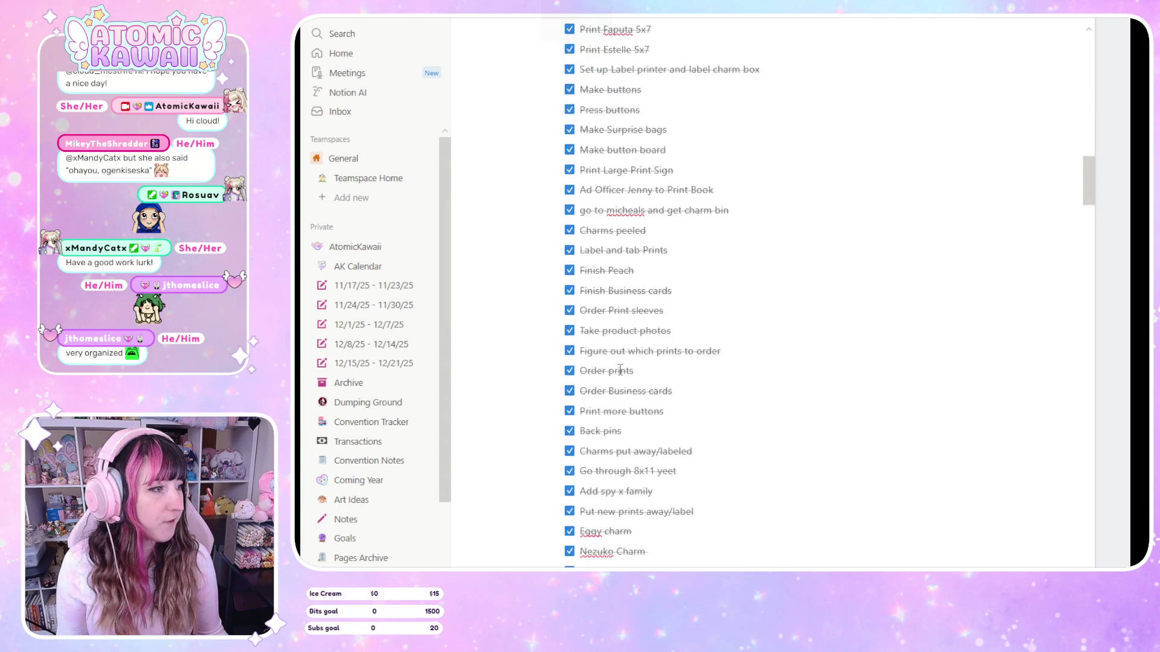
pyautogui.scroll(-5, 619, 369)
pyautogui.scroll(-5, 620, 369)
pyautogui.scroll(-5, 621, 369)
pyautogui.scroll(-5, 621, 370)
pyautogui.scroll(-5, 621, 370)
pyautogui.scroll(-5, 621, 370)
pyautogui.scroll(-5, 621, 370)
pyautogui.scroll(-5, 621, 370)
pyautogui.scroll(-5, 621, 370)
pyautogui.scroll(-5, 621, 370)
pyautogui.scroll(5, 621, 370)
pyautogui.scroll(5, 622, 371)
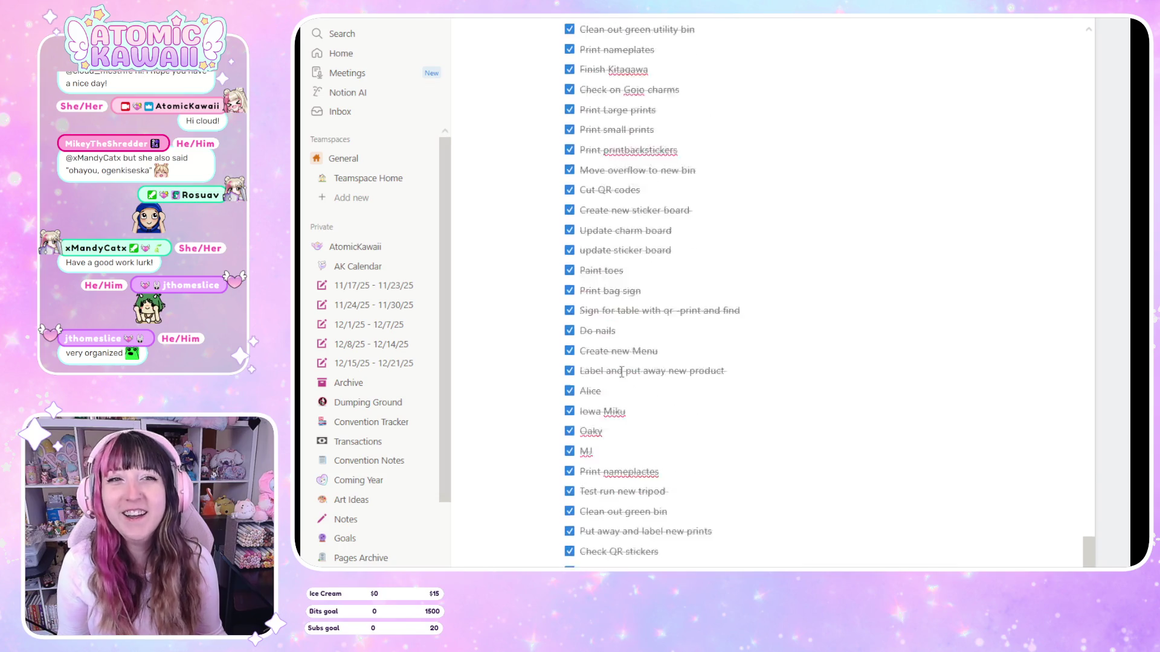
pyautogui.scroll(5, 625, 372)
pyautogui.scroll(5, 631, 373)
pyautogui.scroll(10, 630, 373)
pyautogui.scroll(10, 604, 411)
pyautogui.scroll(-5, 574, 453)
pyautogui.scroll(-5, 549, 488)
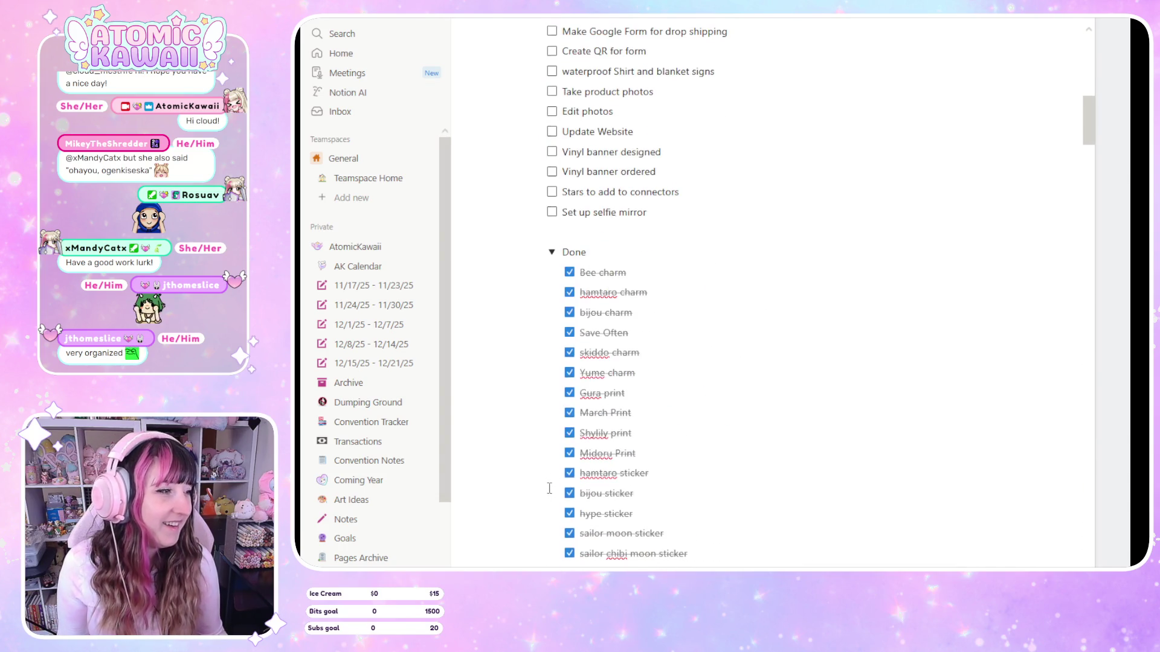
pyautogui.click(552, 249)
pyautogui.scroll(10, 605, 209)
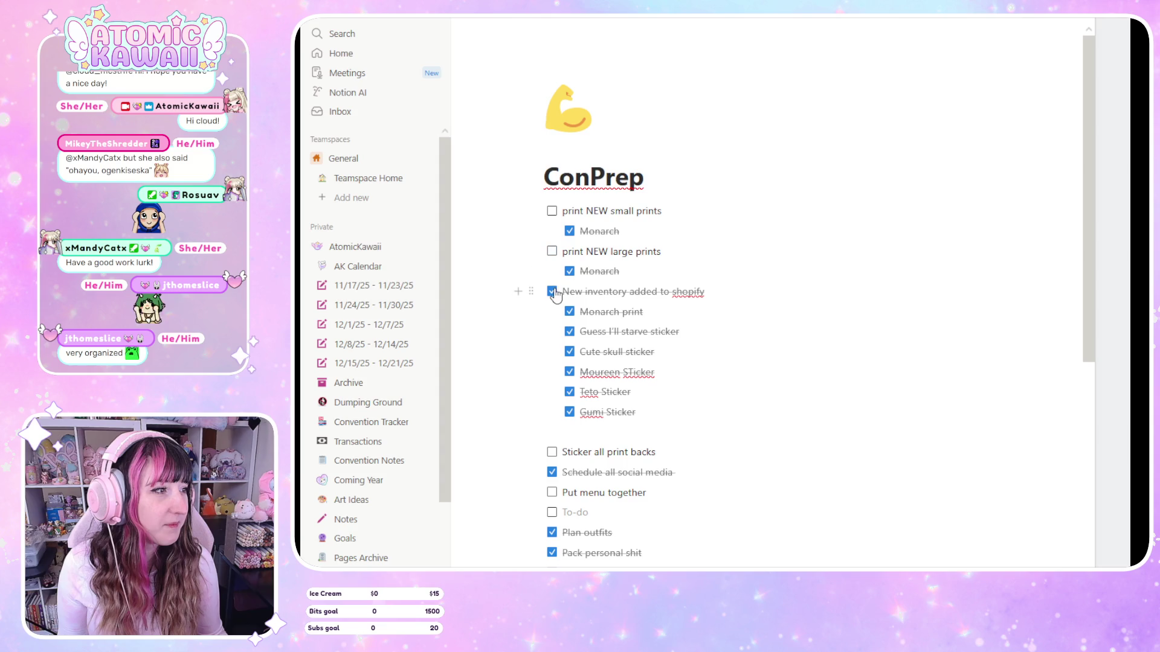
# Uncheck 'Pack personal shit' and move 'Sticker all print backs' above 'Check camera'
pyautogui.scroll(-2, 567, 294)
pyautogui.scroll(-3, 565, 293)
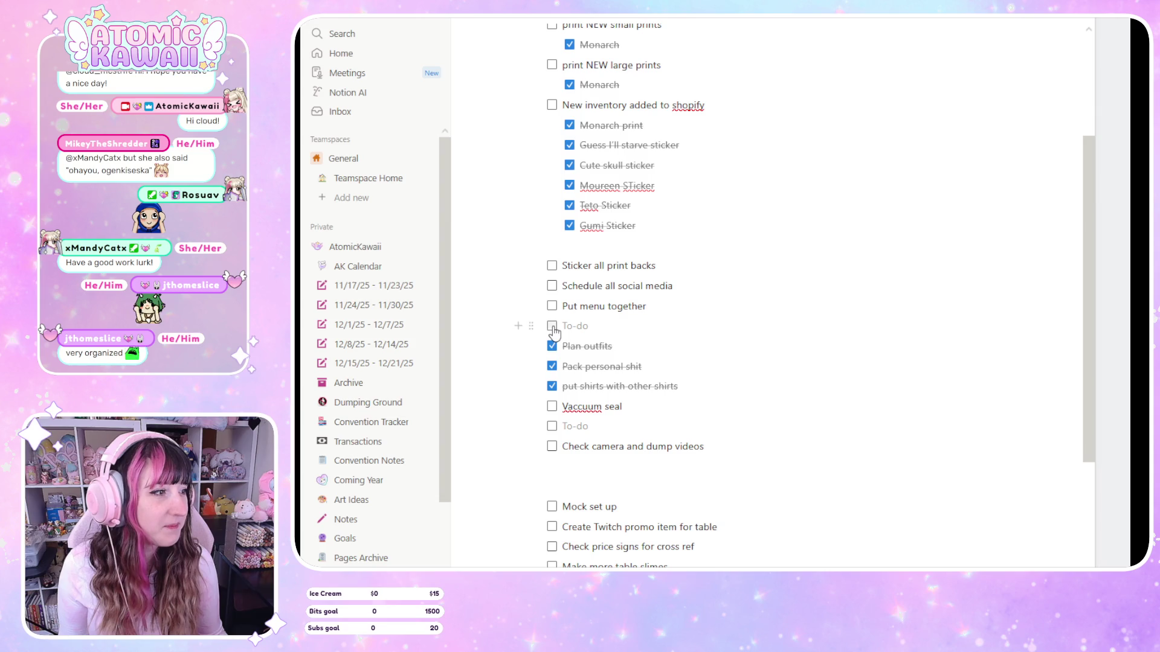
pyautogui.click(552, 366)
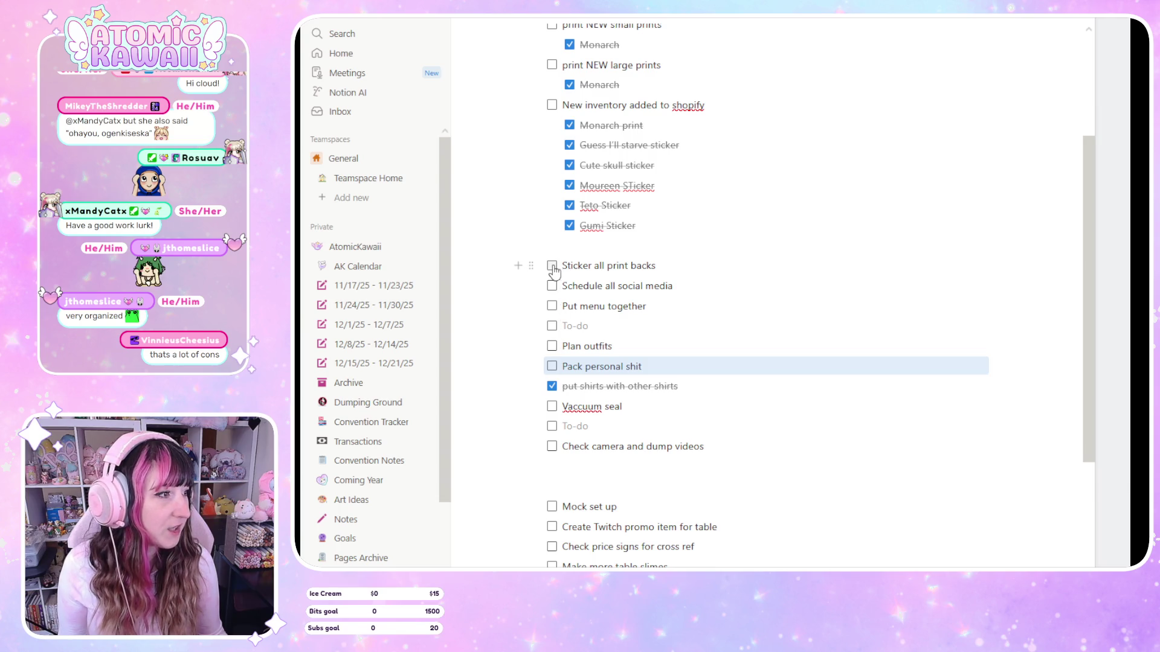
pyautogui.moveTo(534, 266); pyautogui.dragTo(595, 425)
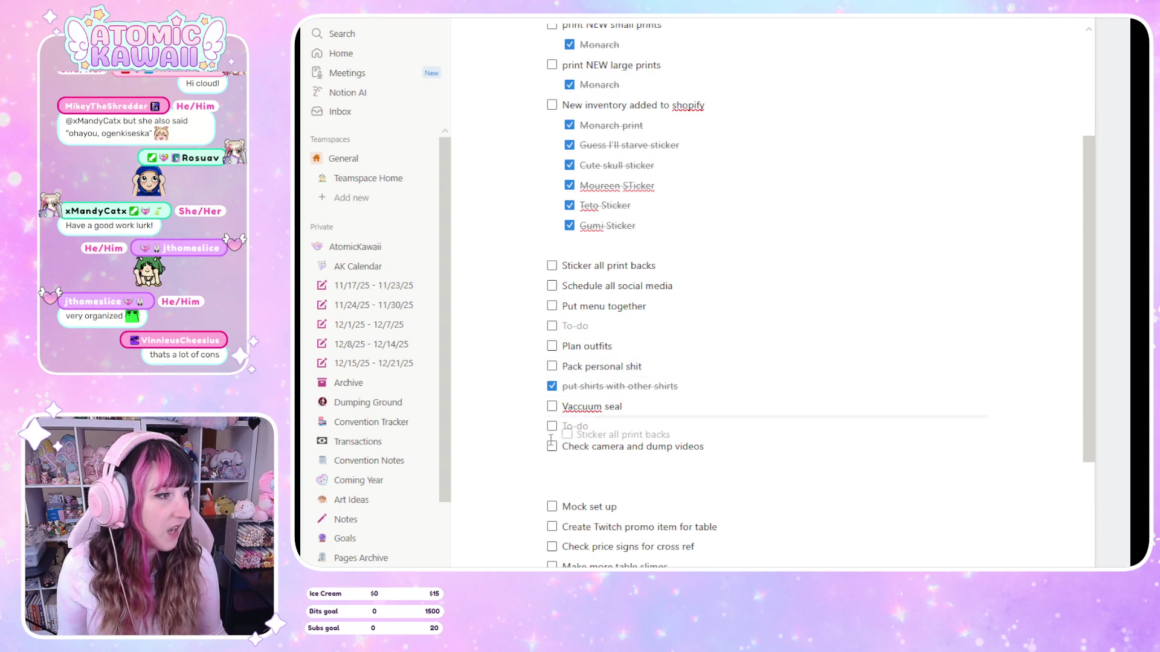
# Move 'put shirts with other shirts' off the active to-do list
pyautogui.click(609, 425)
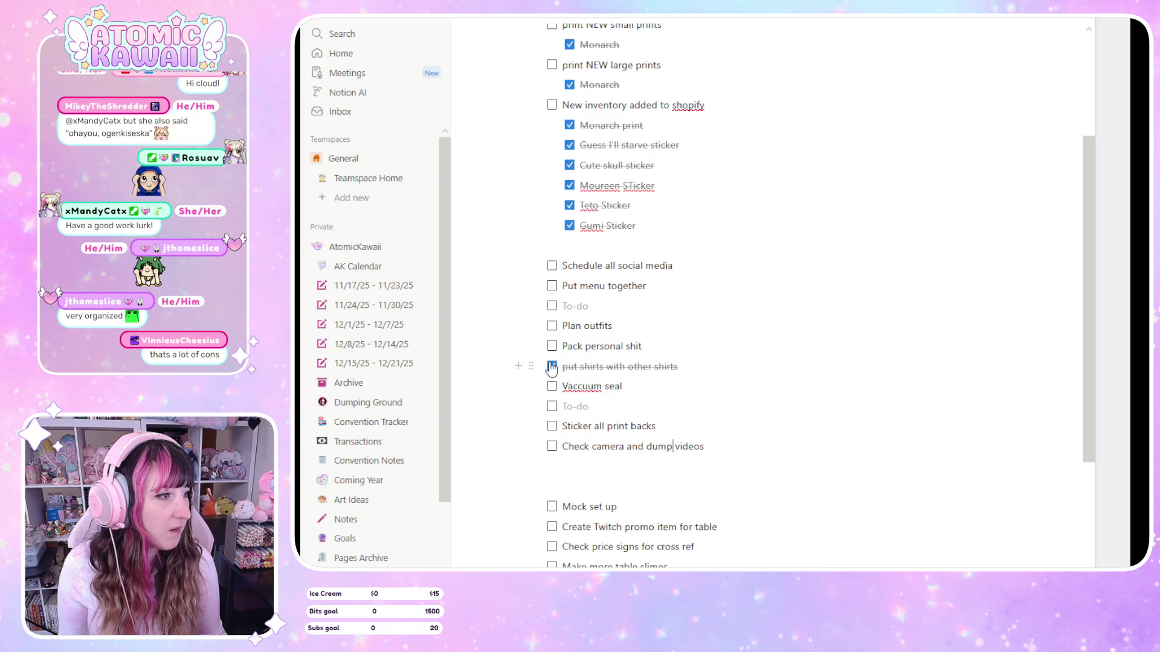
pyautogui.moveTo(531, 366)
pyautogui.mouseDown()
pyautogui.moveTo(535, 550)
pyautogui.moveTo(576, 494)
pyautogui.mouseUp()
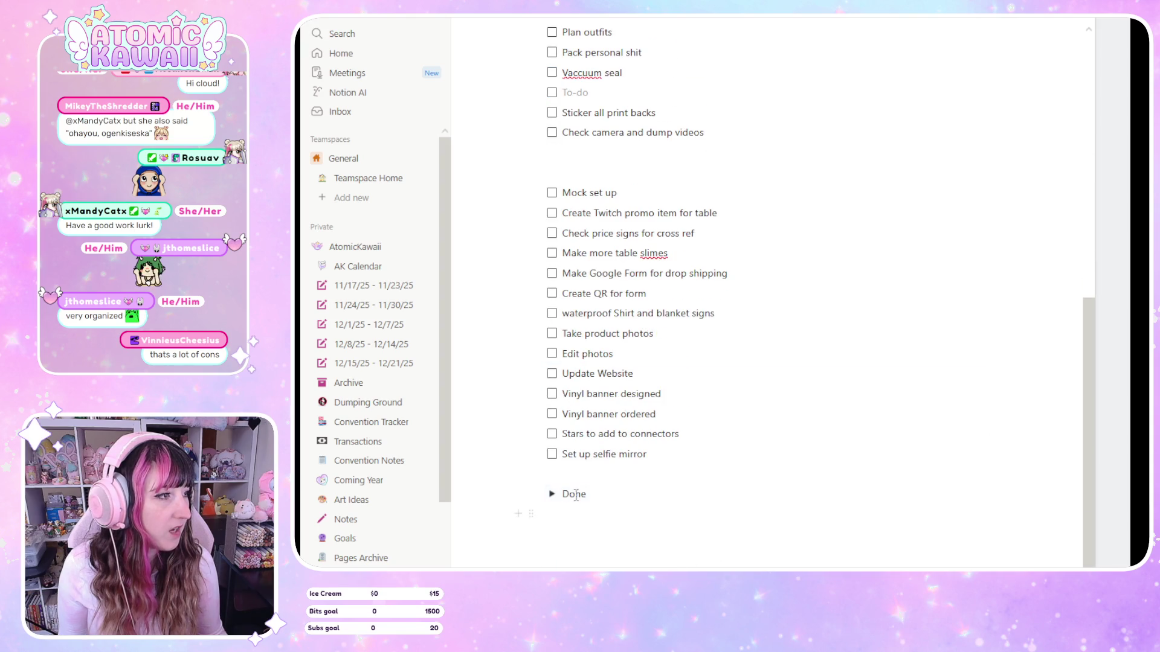
pyautogui.scroll(3, 578, 494)
pyautogui.scroll(5, 578, 496)
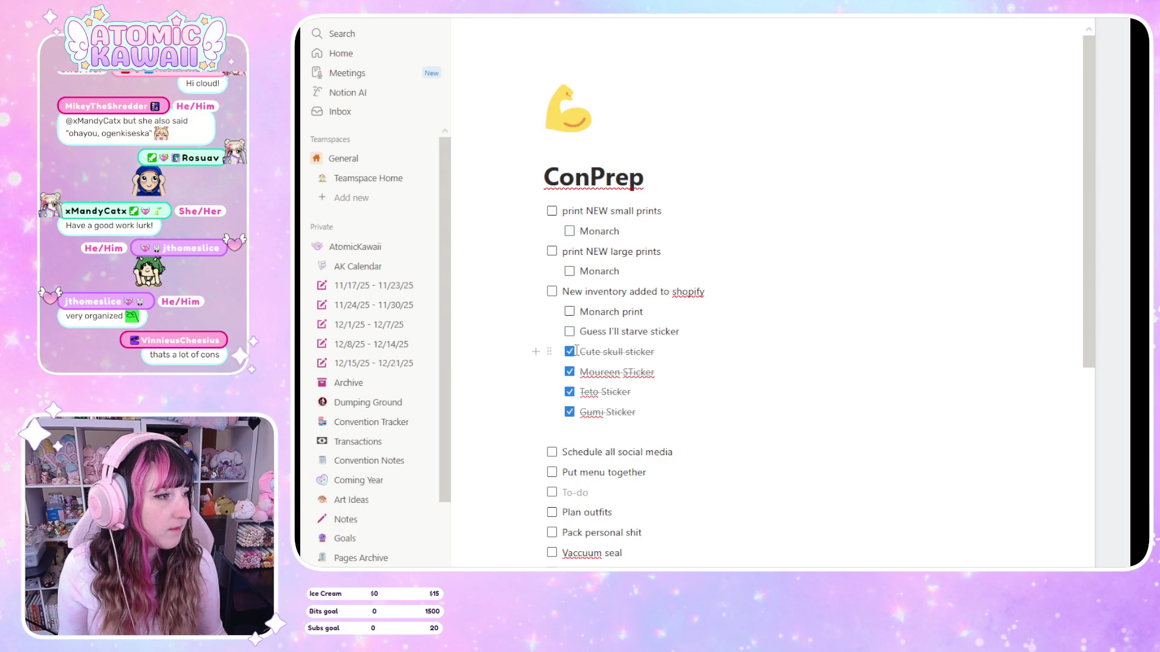
# Uncheck the 'Moureen STicker' and 'Teto Sticker' tasks
pyautogui.click(569, 372)
pyautogui.click(569, 392)
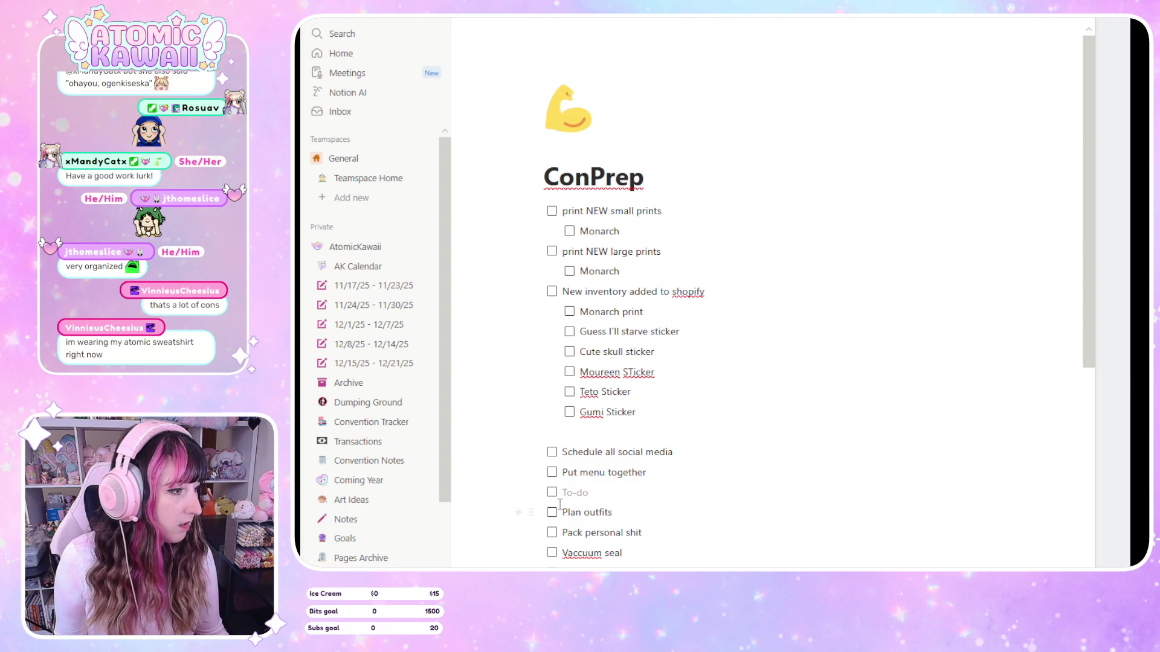
# Find the empty to-do on the checklist and start typing 'Pe' into it
pyautogui.scroll(-3, 559, 504)
pyautogui.scroll(3, 605, 167)
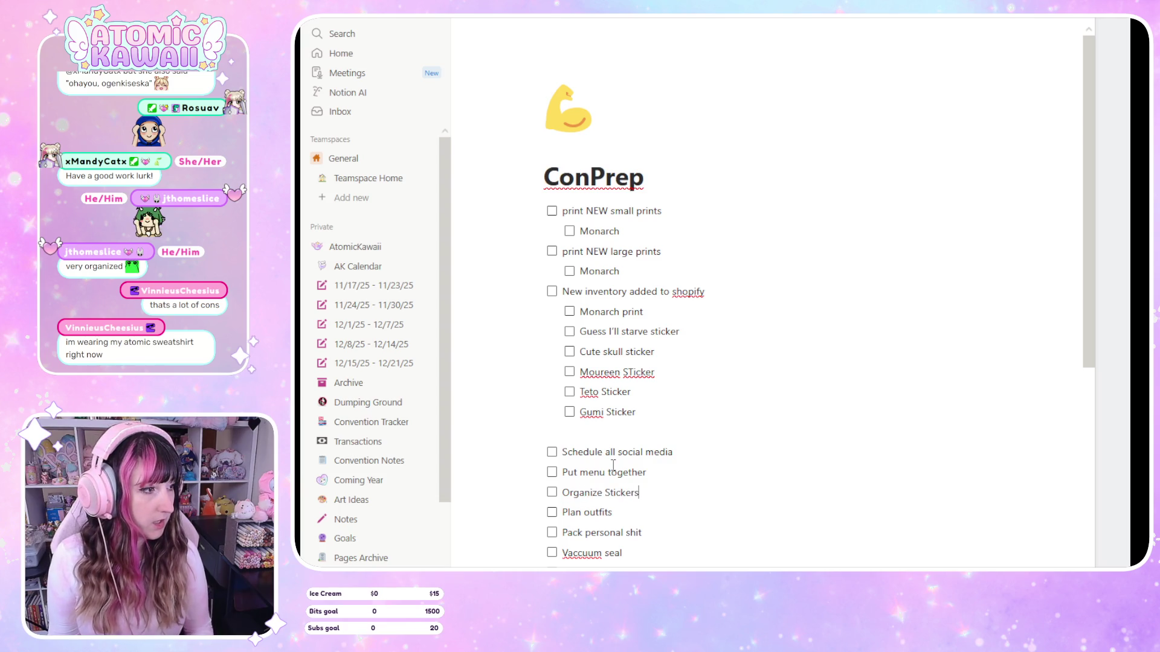
pyautogui.scroll(-3, 621, 488)
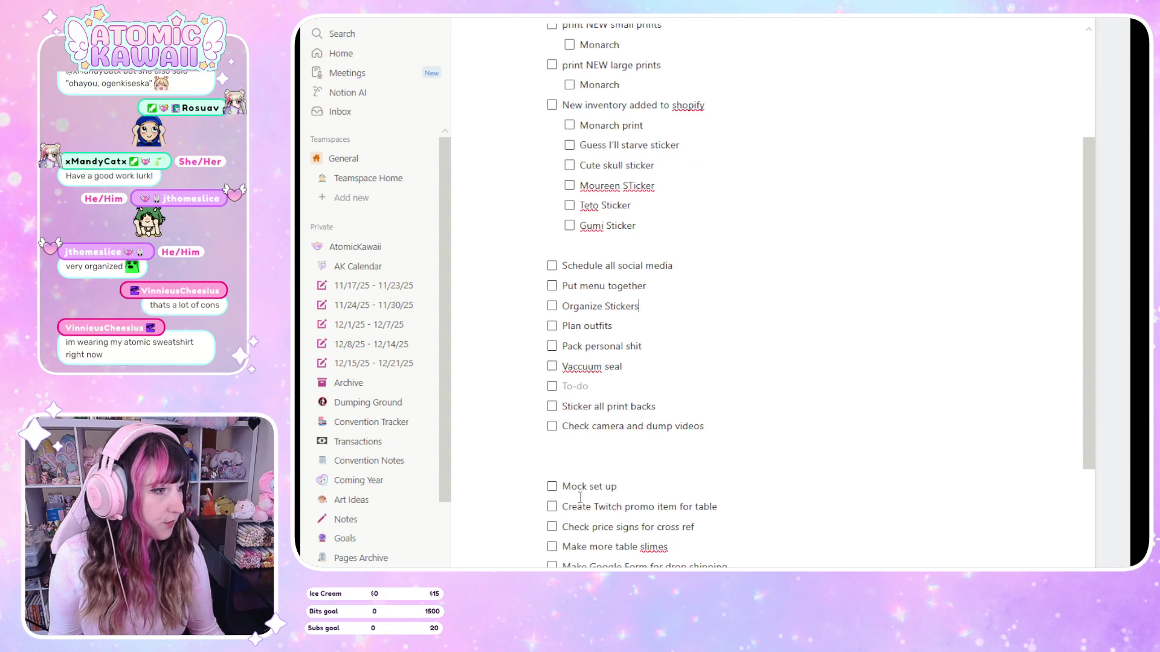
pyautogui.write('Peel Standees')
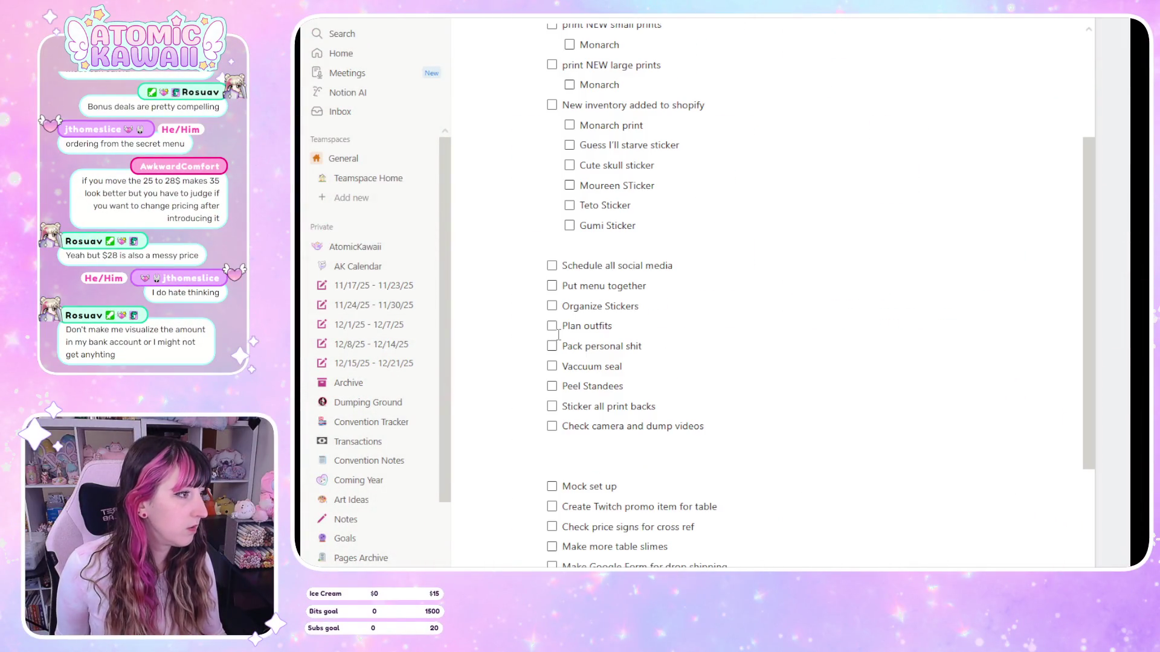
# Scroll back up the ConPrep checklist
pyautogui.scroll(5, 604, 302)
# Add an 'Update sticker board' to-do below 'Schedule all social media', then start another beginning 'Update'
pyautogui.scroll(-3, 644, 210)
pyautogui.click(669, 266)
pyautogui.press('Return')
pyautogui.write('Update sticker board')
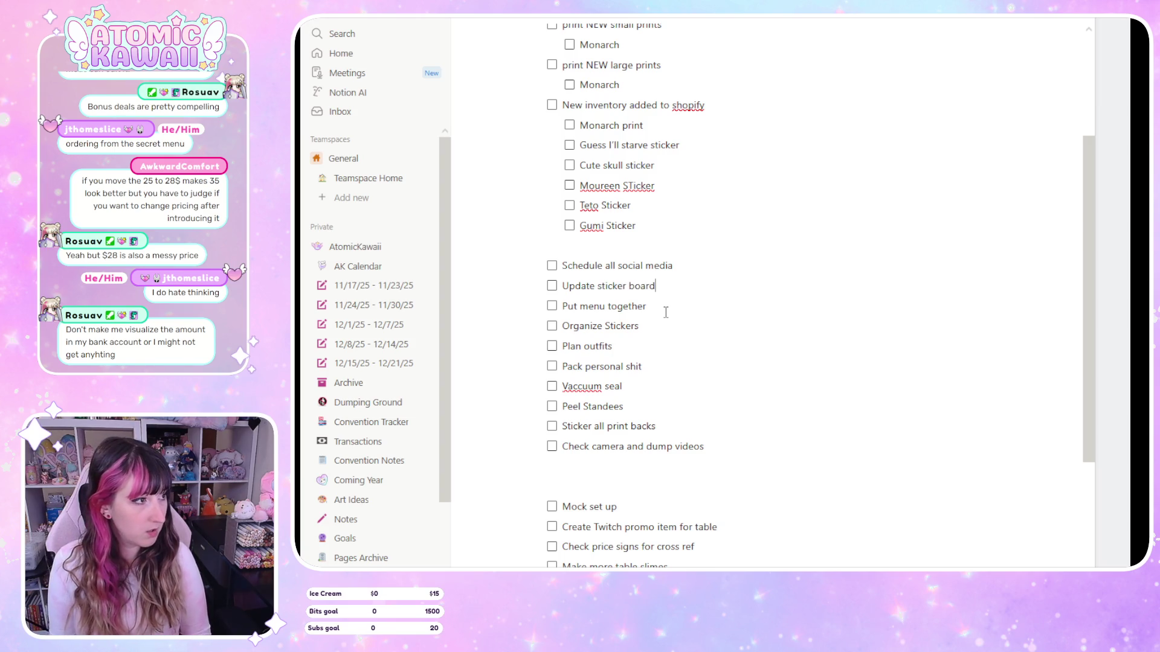
pyautogui.press('Return')
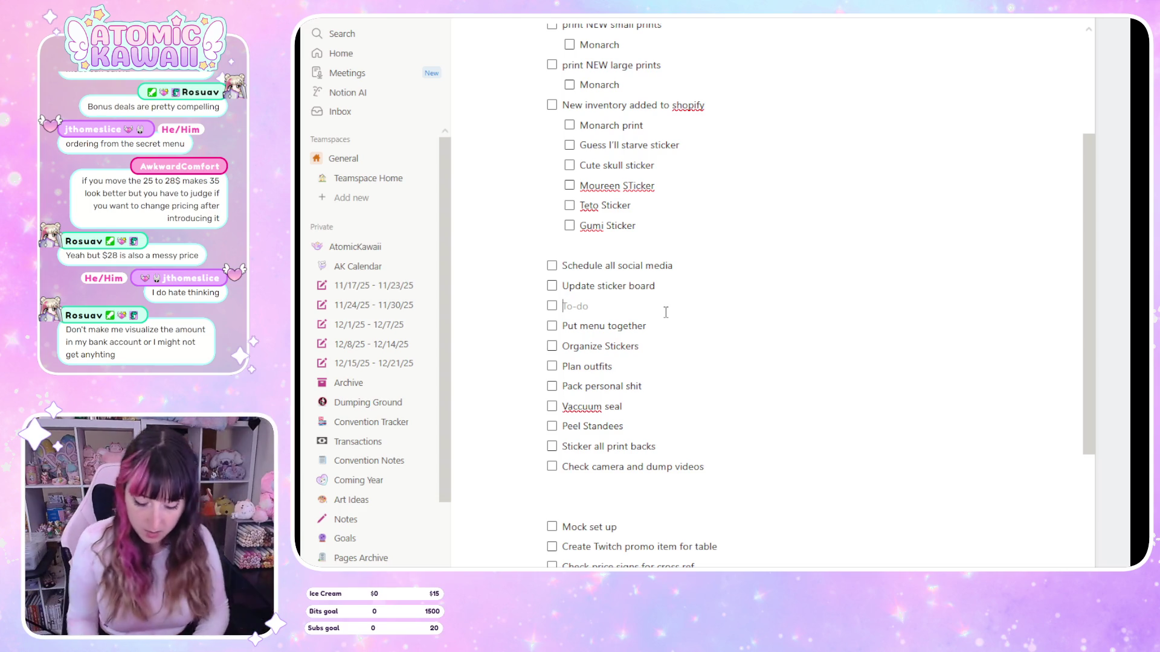
pyautogui.write('Update charm board')
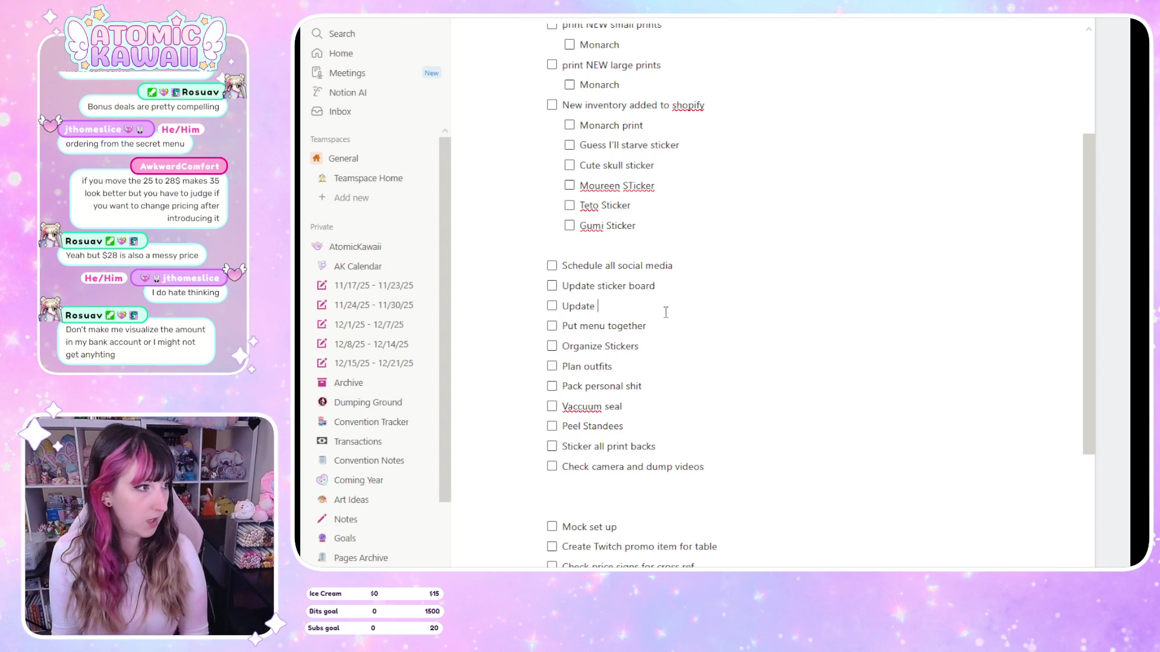
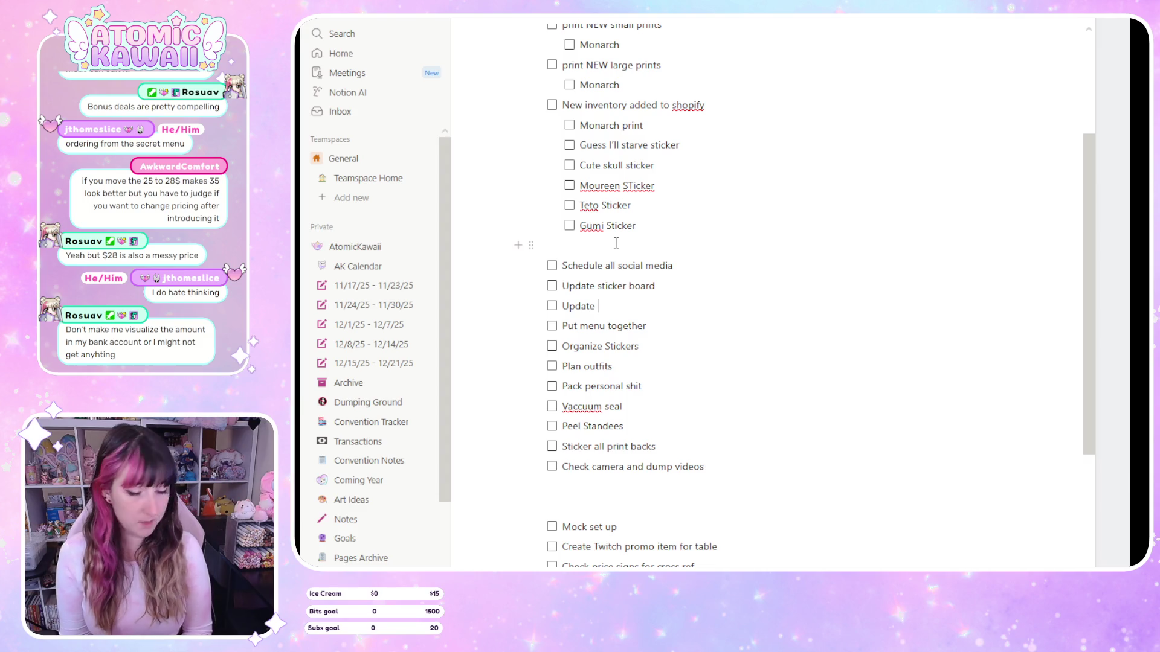
# Finish the 'Update charm board' to-do and add 'Add new prints to book' beneath it
pyautogui.write('char4')
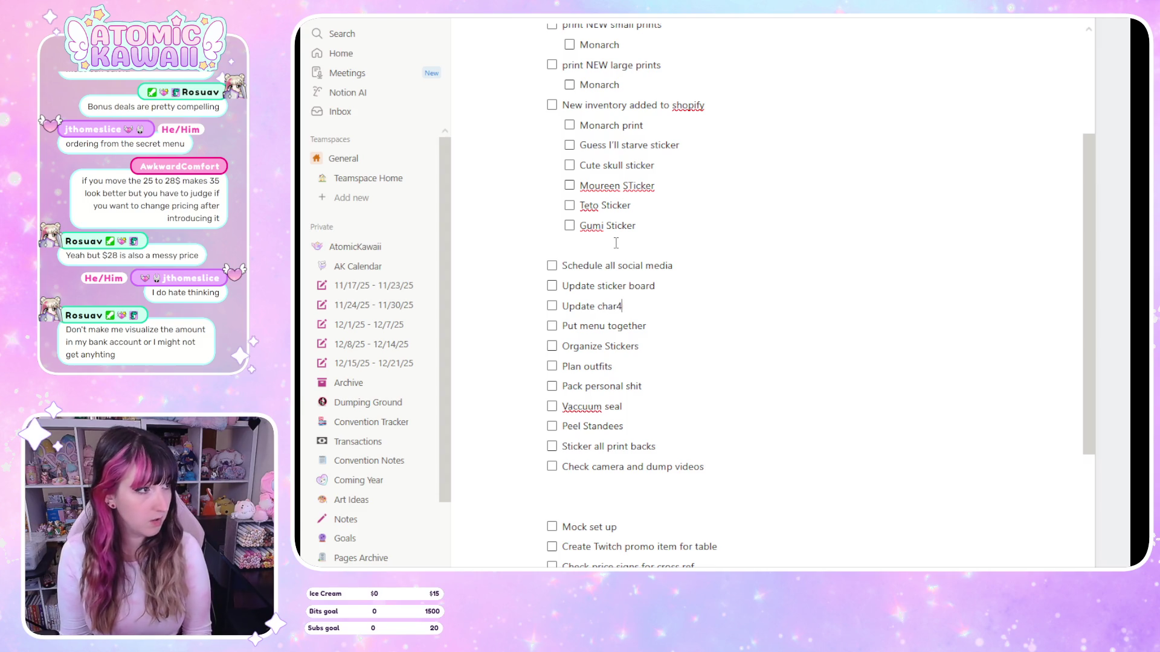
pyautogui.press('BackSpace')
pyautogui.write('m board')
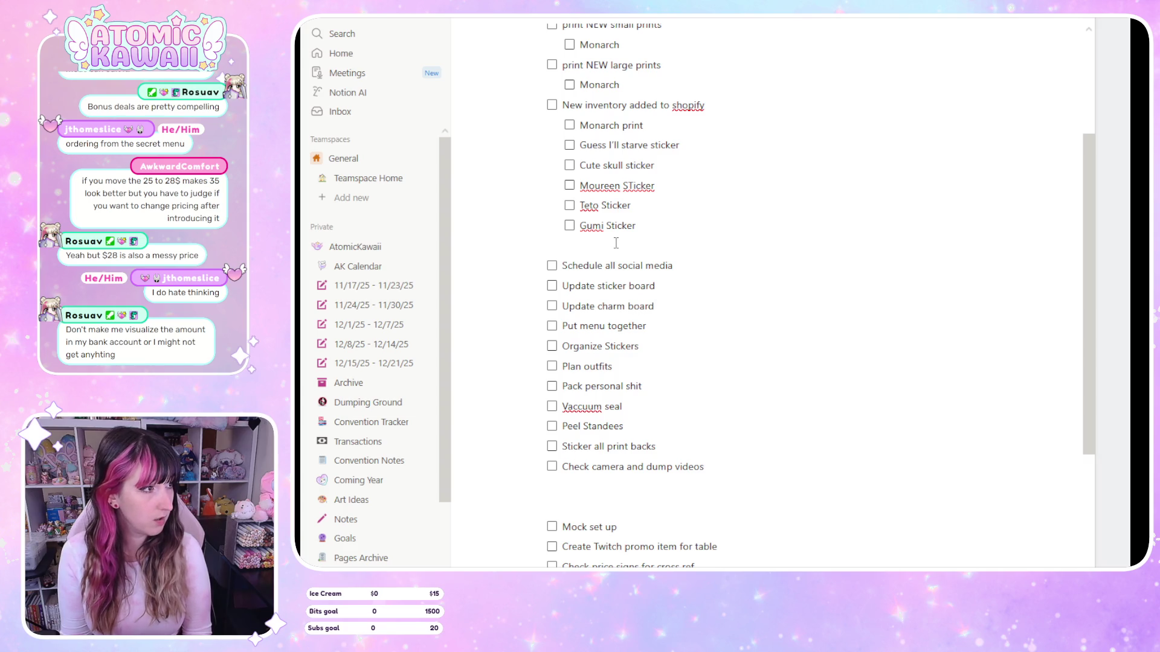
pyautogui.press('Return')
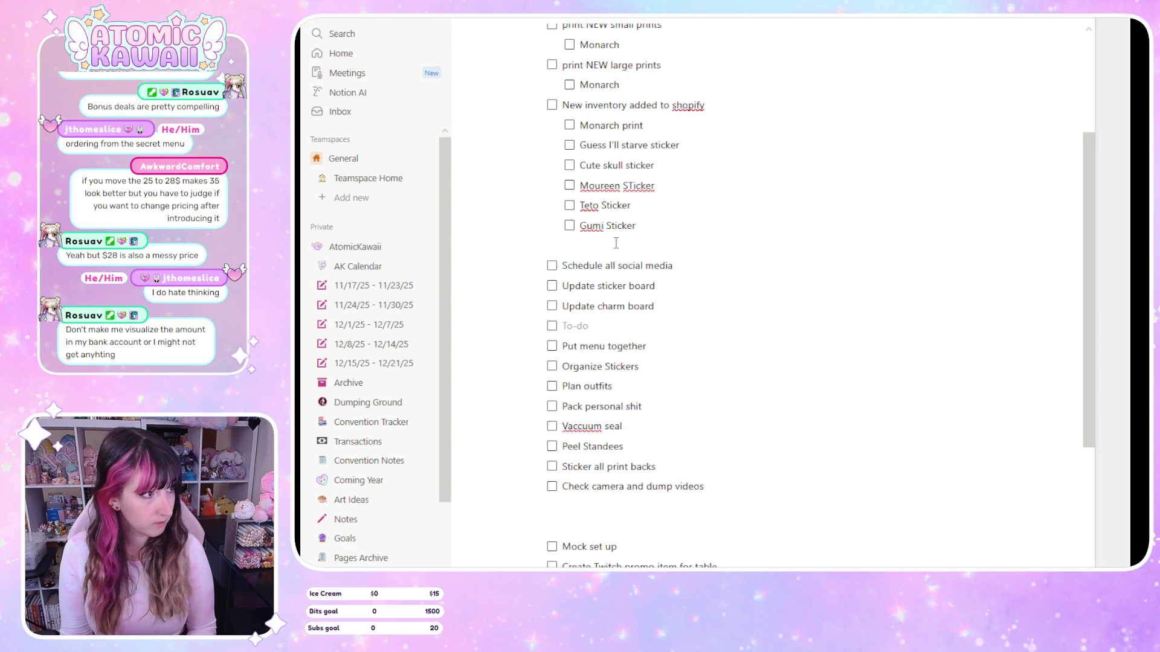
pyautogui.write('Add new prints to b')
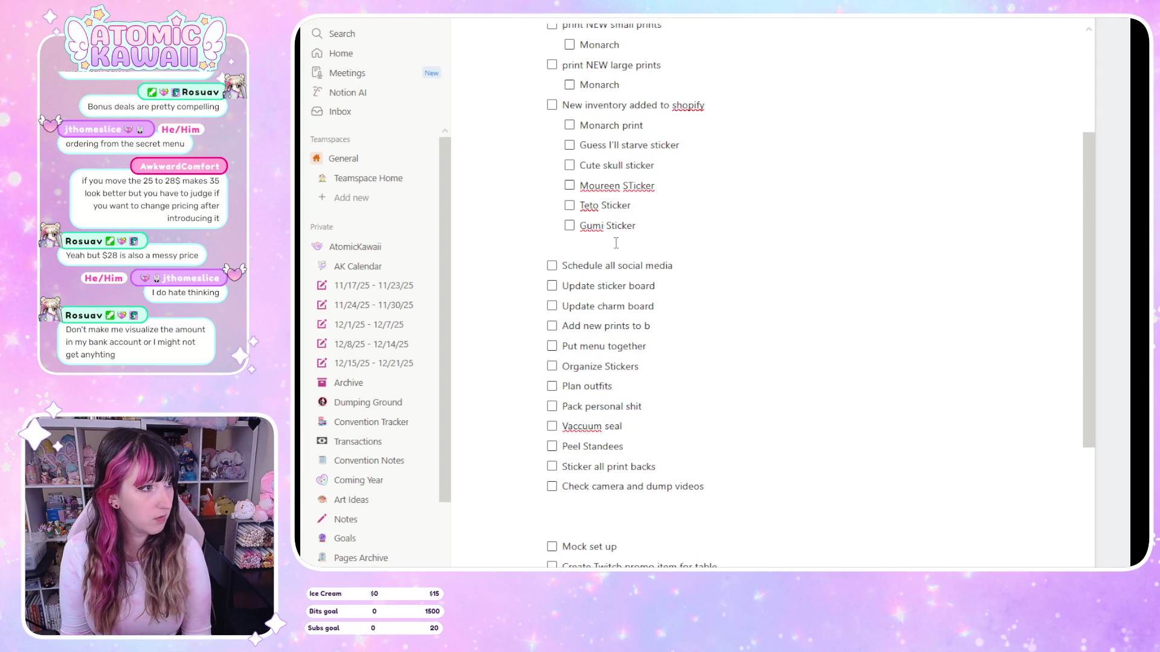
pyautogui.write('ooks')
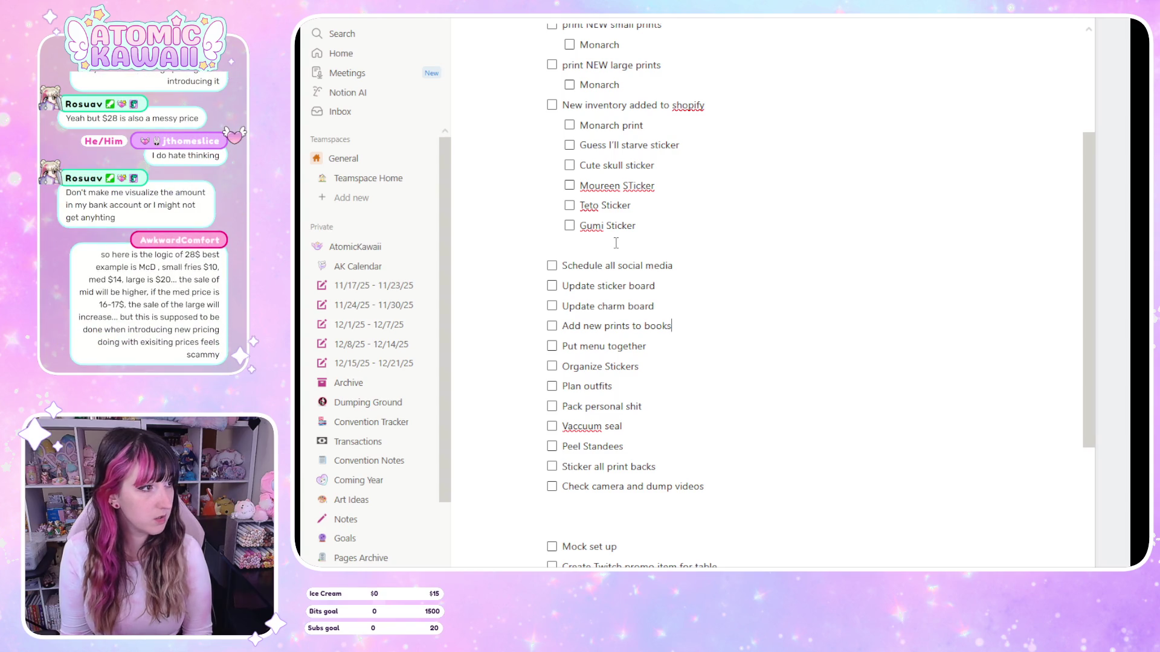
pyautogui.press('Return')
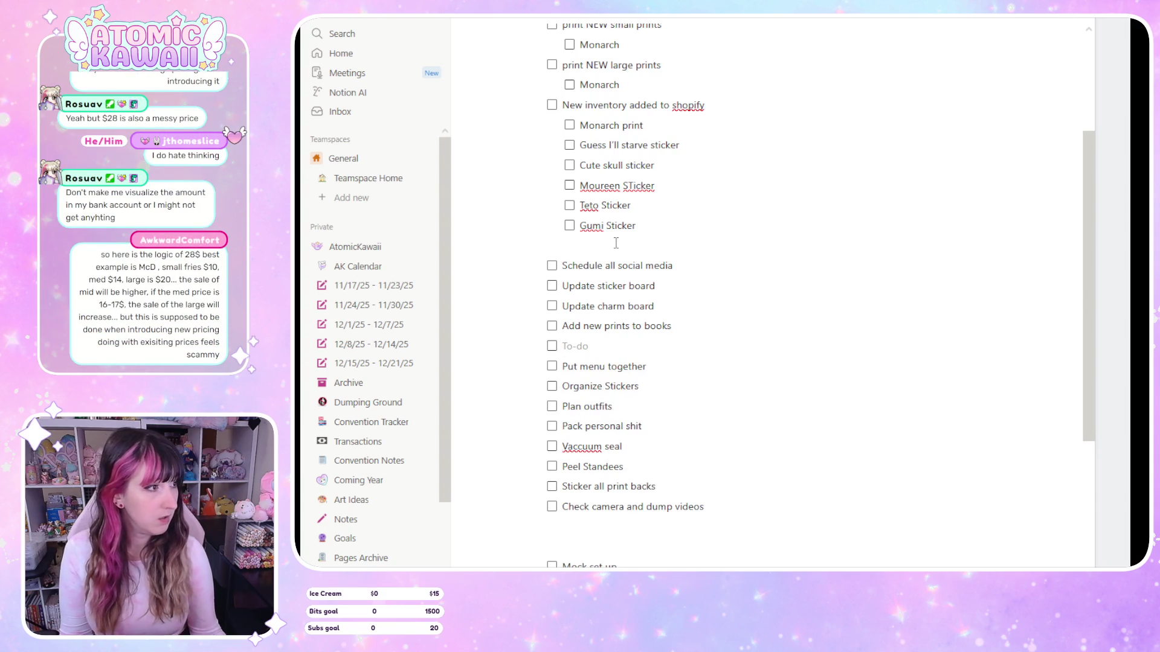
pyautogui.click(644, 325)
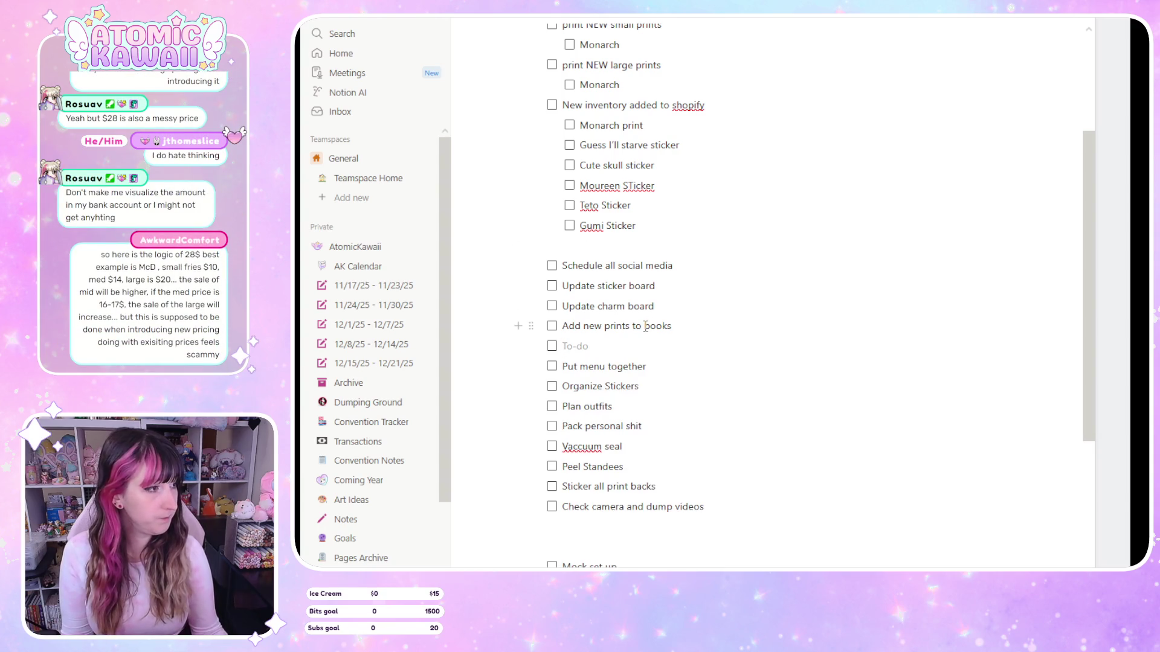
pyautogui.click(692, 320)
pyautogui.press('BackSpace')
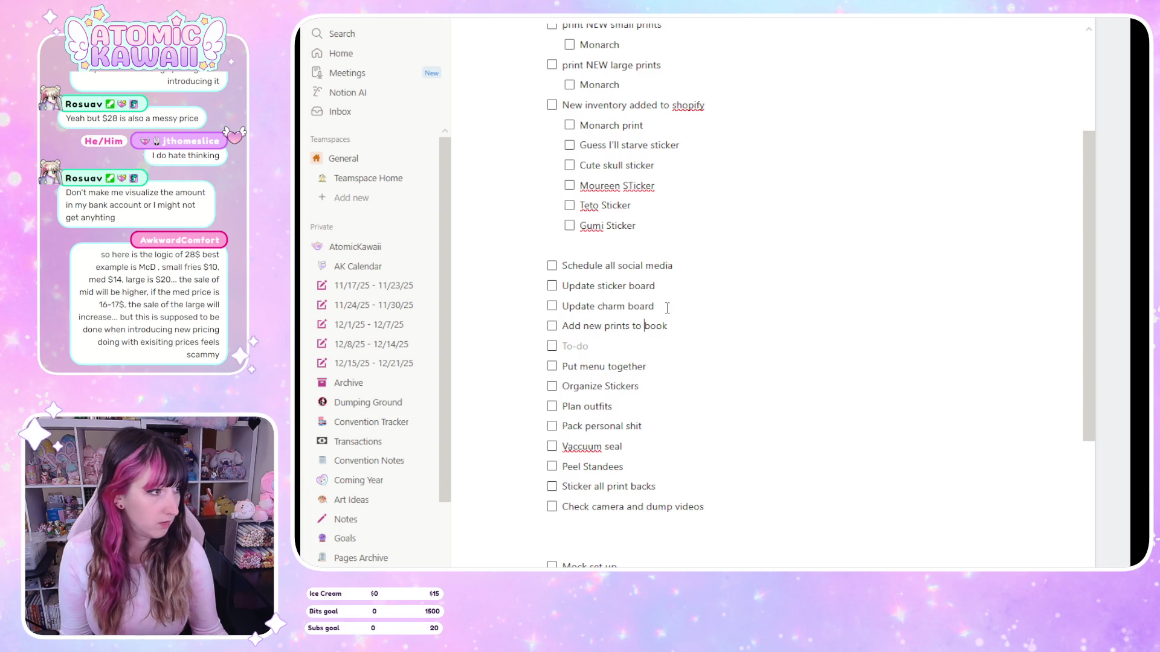
# Make it 'Add new prints to large book', duplicate it, and change the copy to 'small book'
pyautogui.write('large')
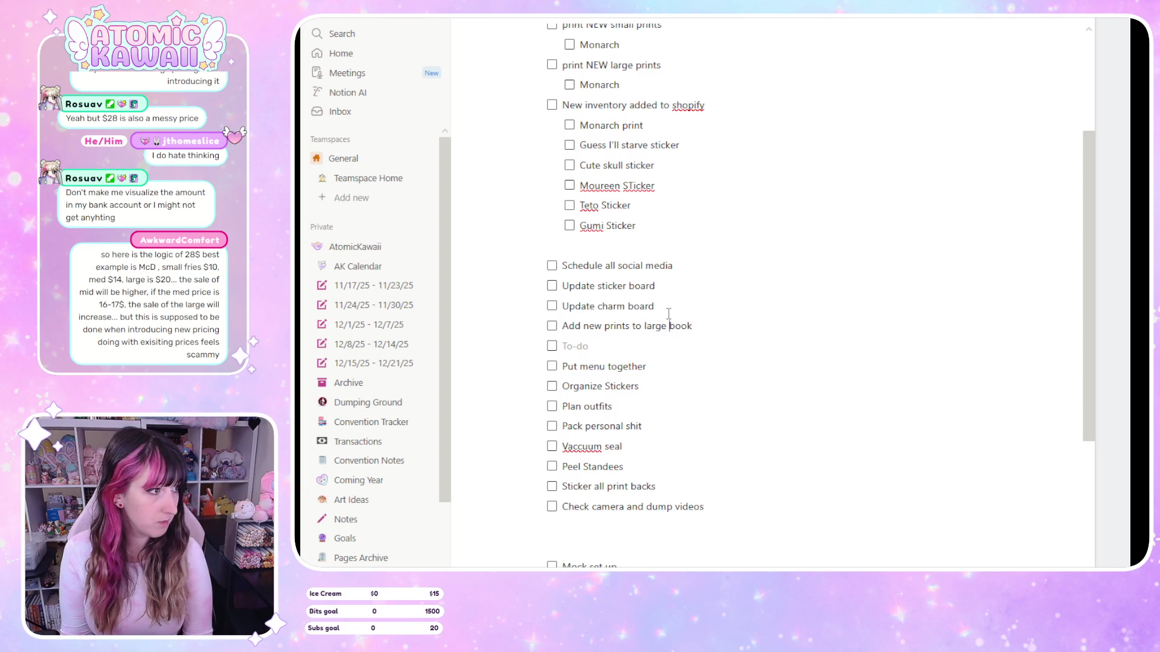
pyautogui.click(531, 328)
pyautogui.click(400, 316)
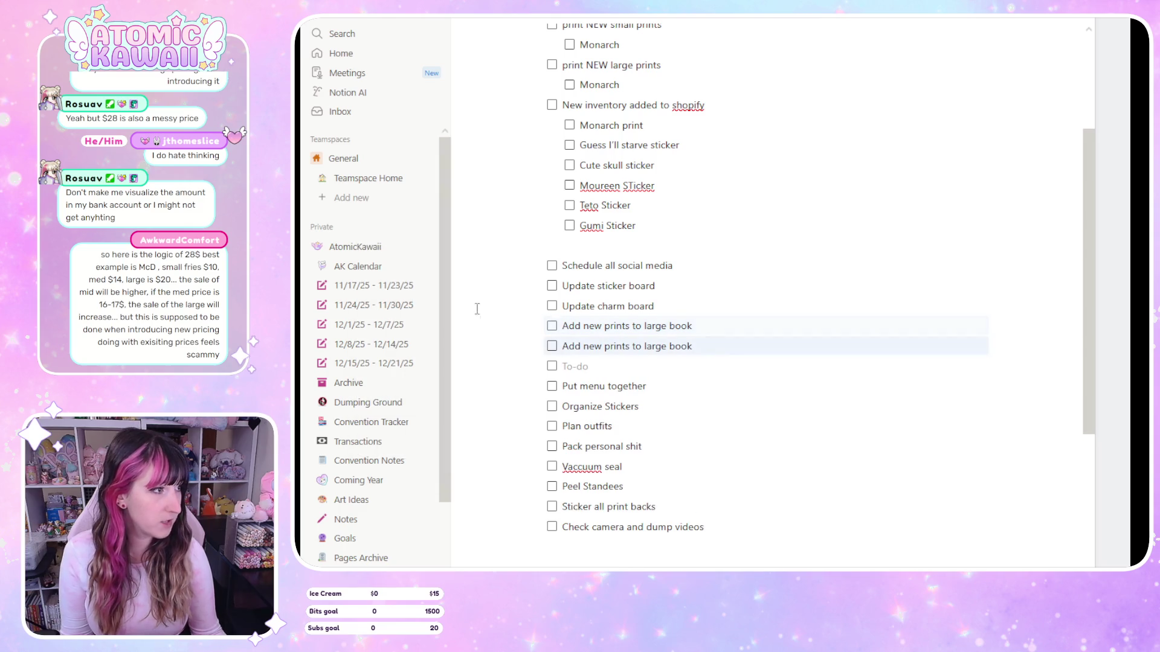
pyautogui.click(667, 349)
pyautogui.moveTo(667, 349); pyautogui.dragTo(643, 348)
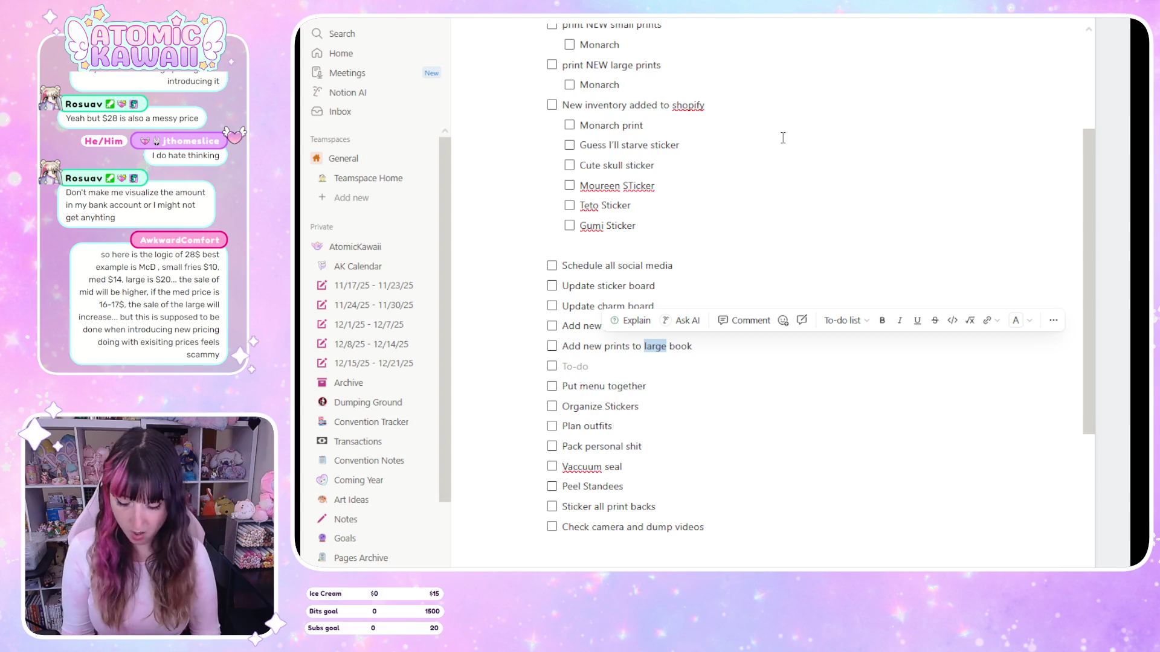
pyautogui.write('small')
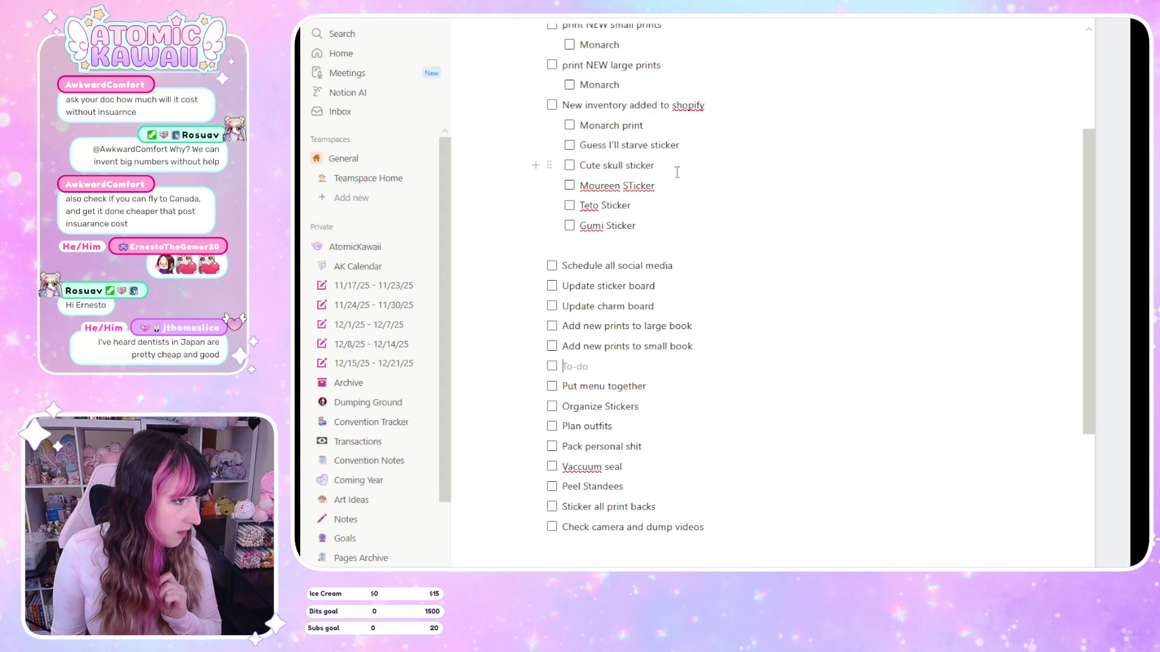
# Type a new 'Schedule all social posts' to-do below the small-book task
pyautogui.write('Schedule all p')
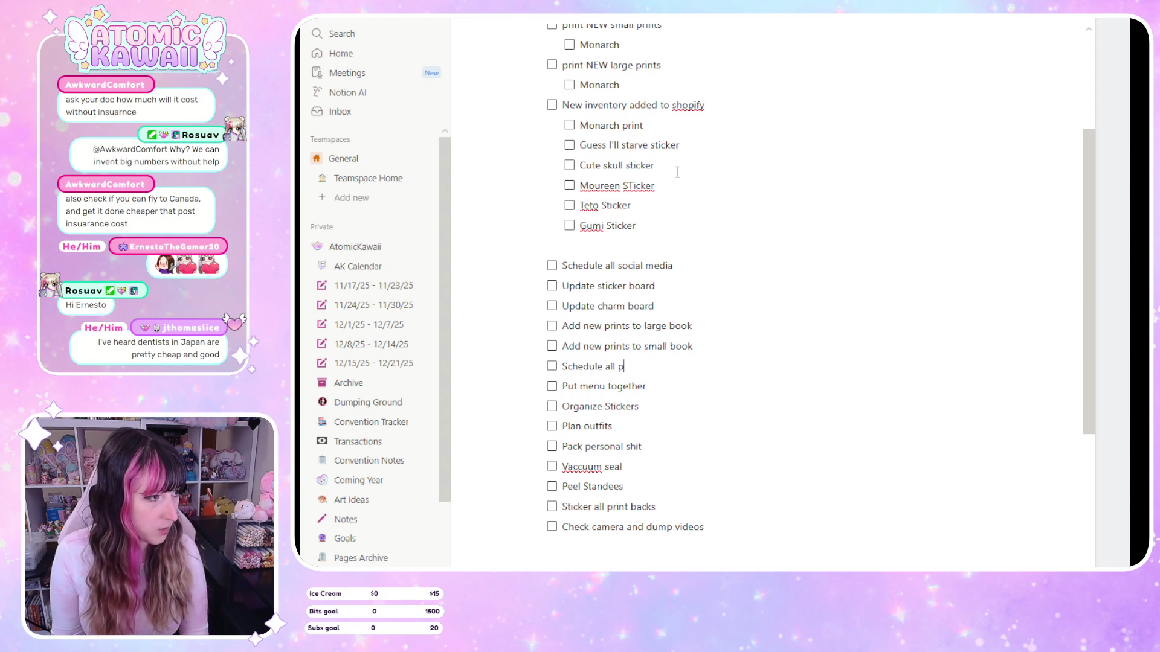
pyautogui.press('BackSpace')
pyautogui.write('so')
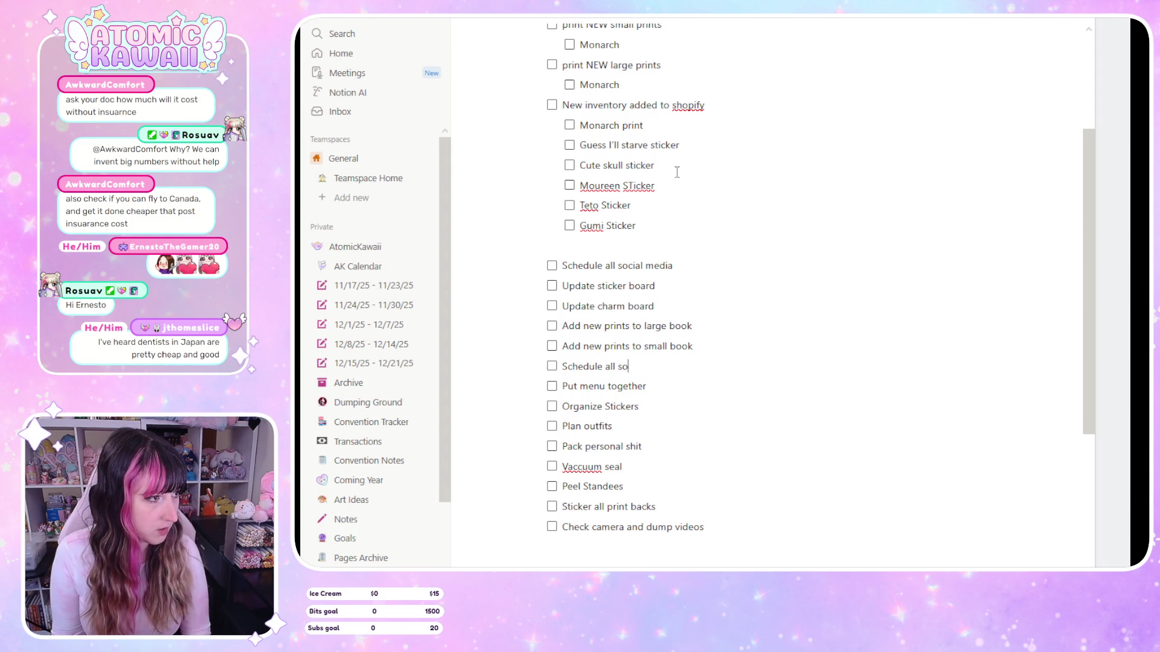
pyautogui.write('cials posts')
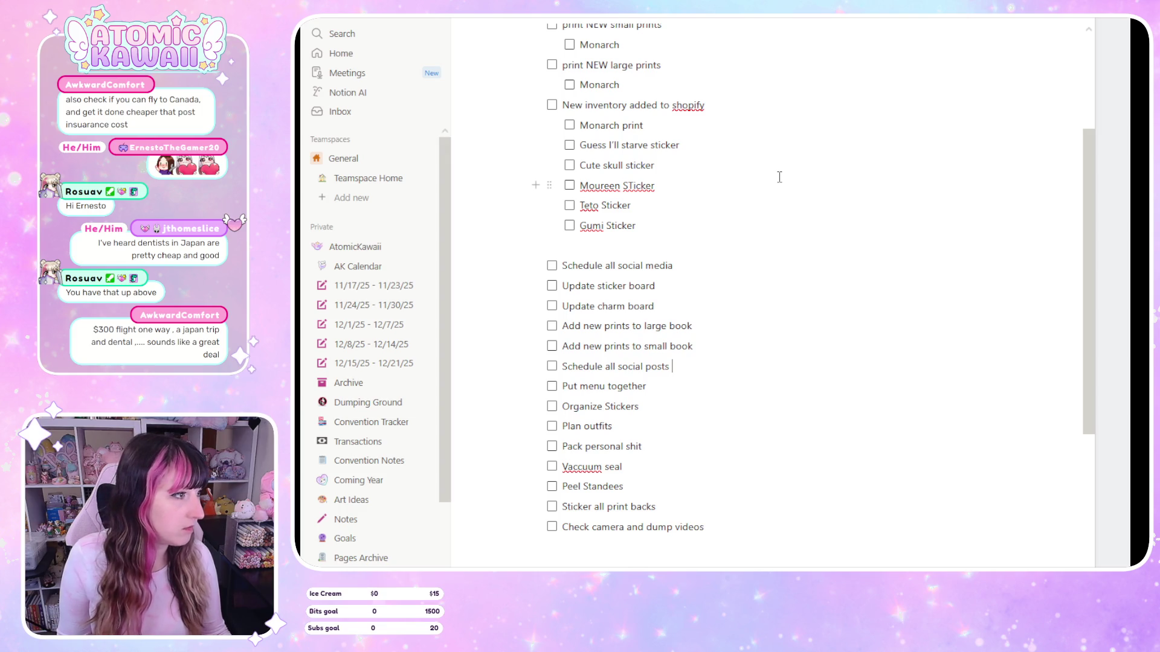
# Delete the 'Schedule all social posts' task and rewrite 'Put menu together' as 'Update menu'
pyautogui.moveTo(676, 367); pyautogui.dragTo(564, 361)
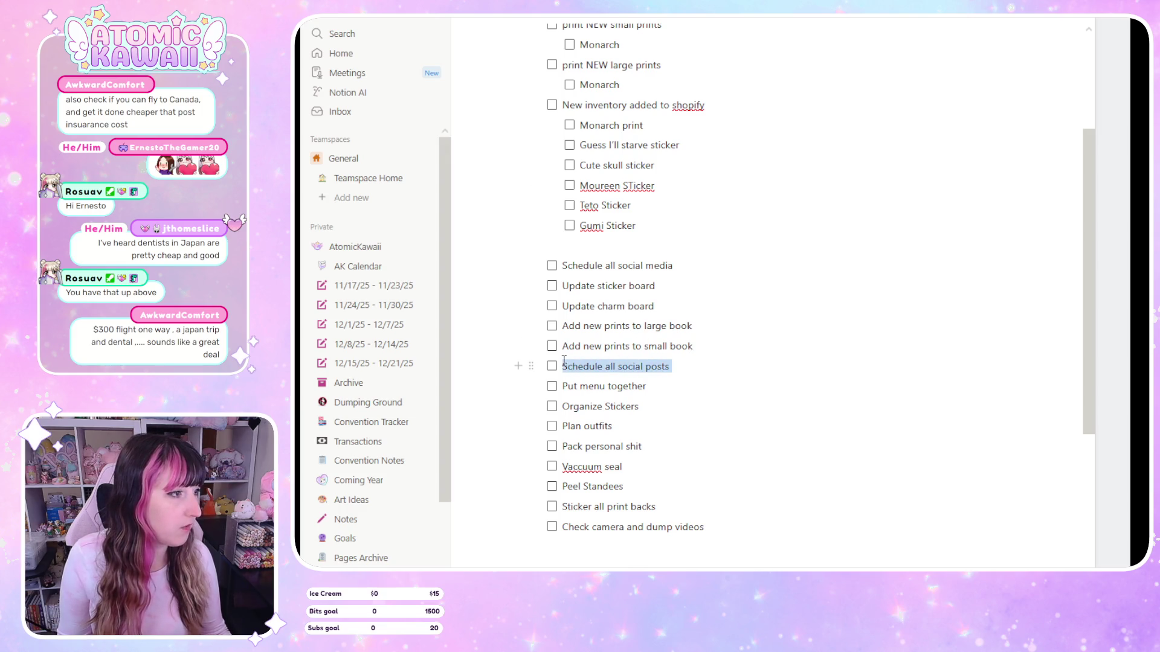
pyautogui.press('BackSpace')
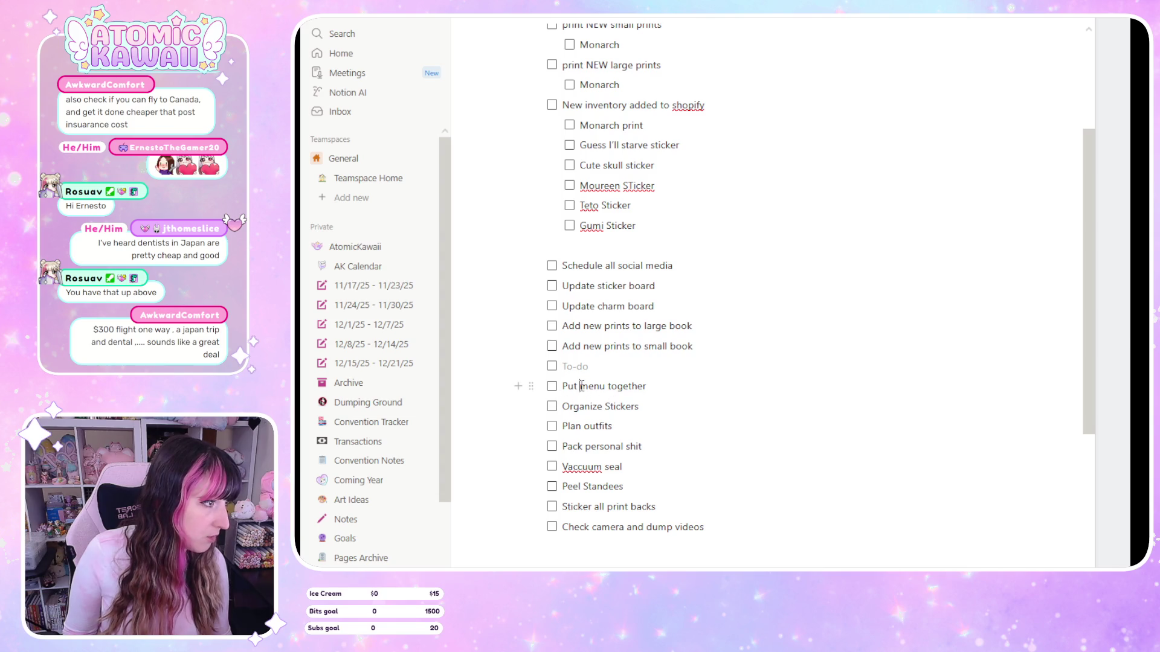
pyautogui.moveTo(647, 387); pyautogui.dragTo(562, 387)
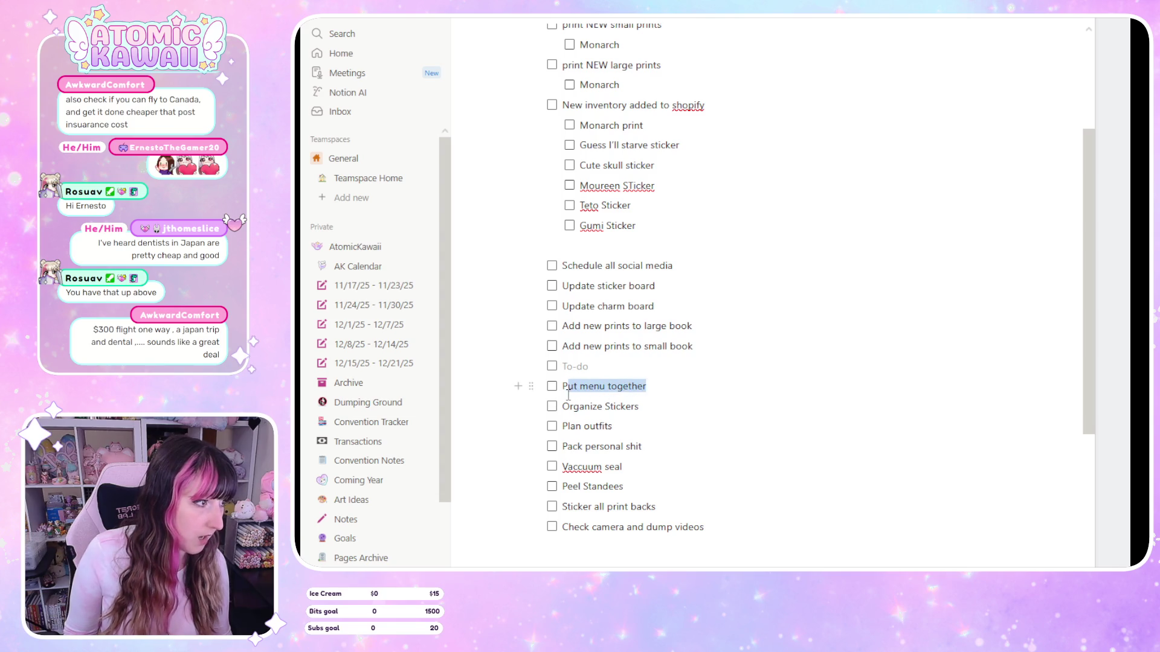
pyautogui.write('Update menu')
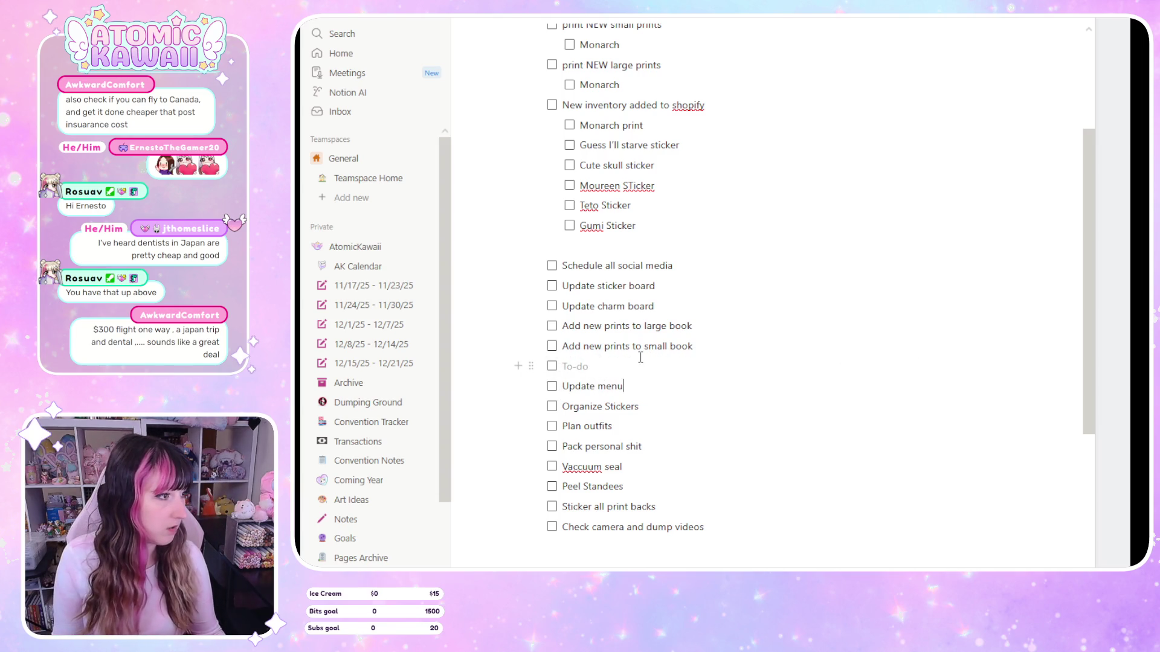
# Add to-dos 'Print menu', 'Check button stock', 'Print buttons' and 'press buttons'
pyautogui.click(640, 365)
pyautogui.write('Print menu')
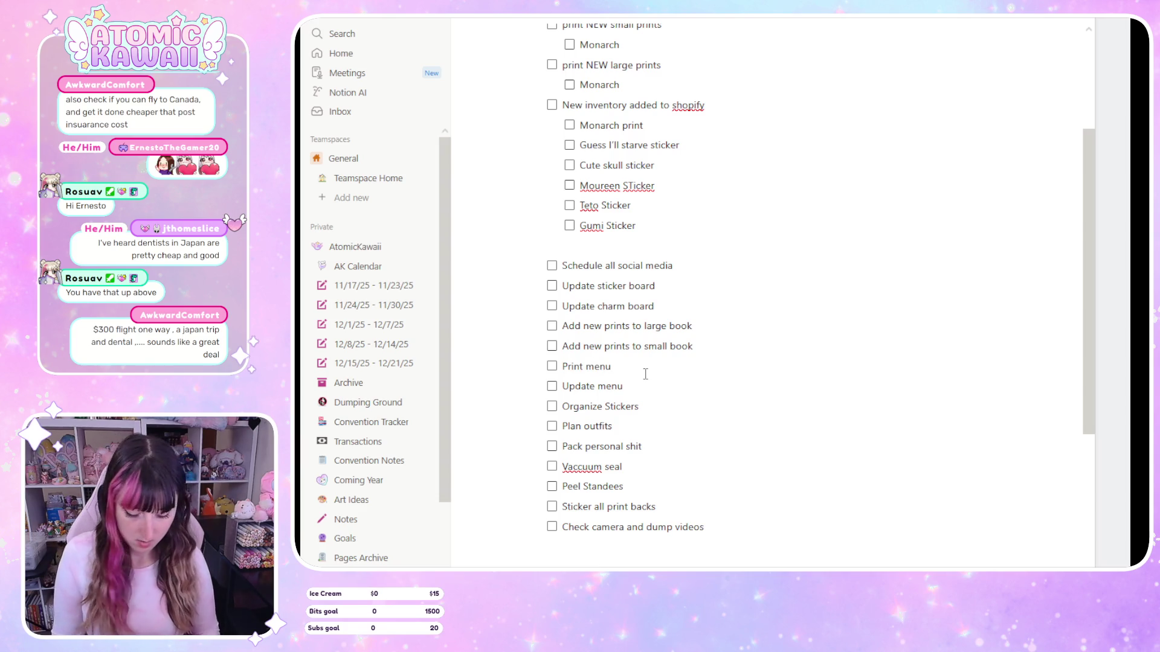
pyautogui.press('Return')
pyautogui.write('Check button stock')
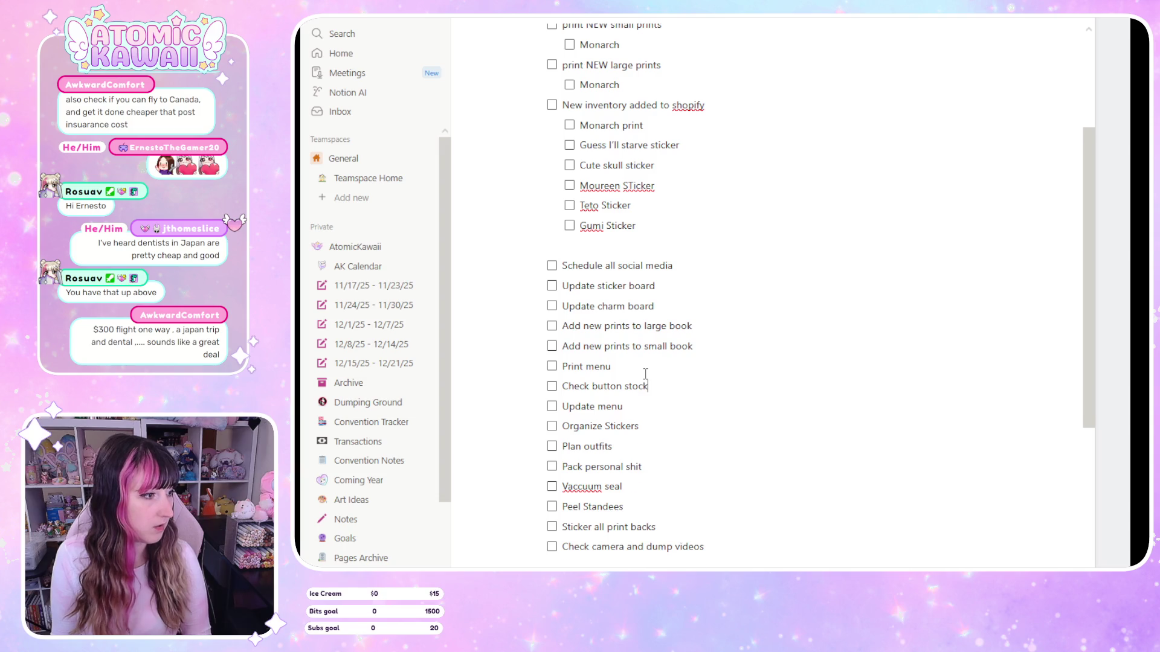
pyautogui.press('Return')
pyautogui.write('Print ')
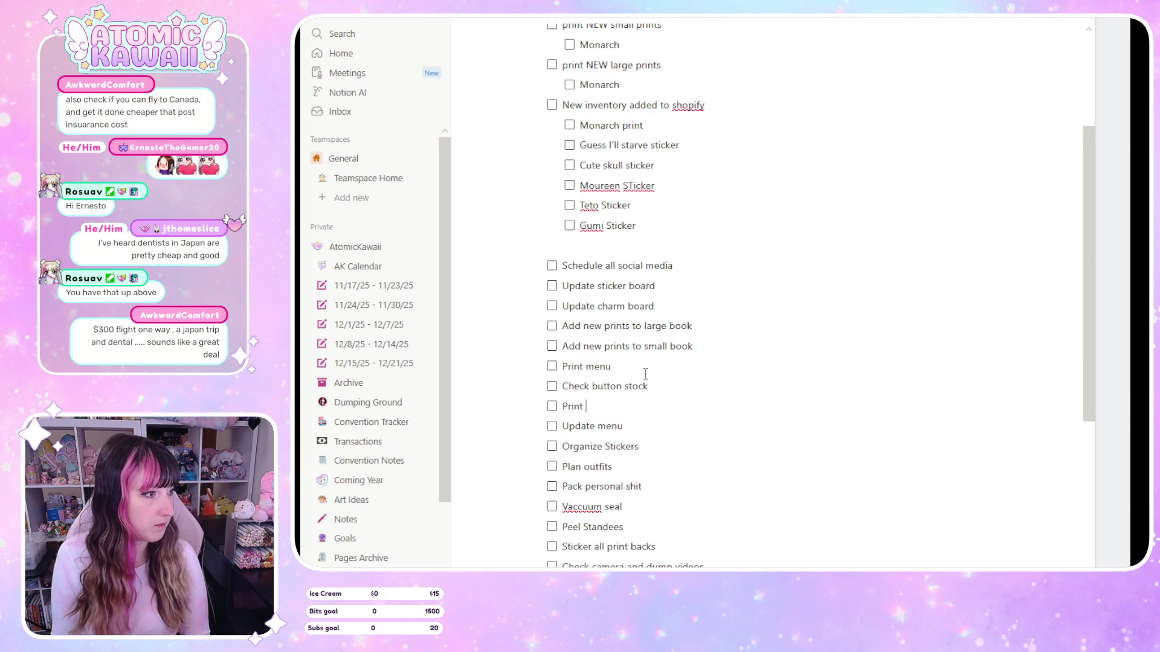
pyautogui.write('buttons')
pyautogui.press('Return')
pyautogui.write('press buttons')
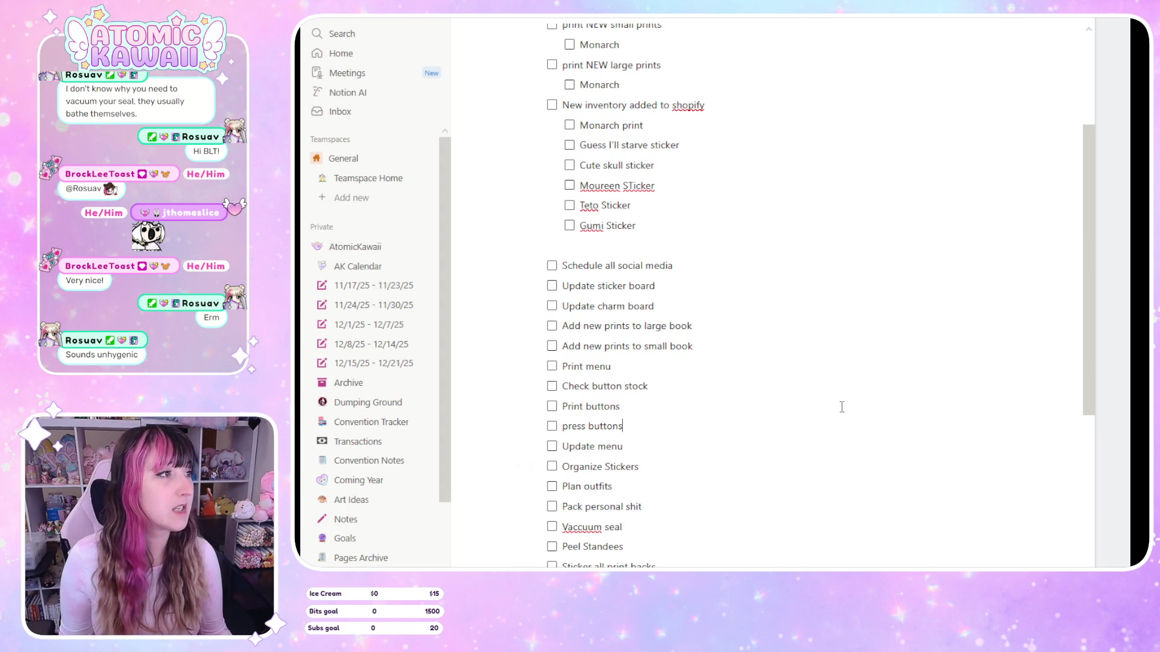
# Open a new blank tab with Ctrl+T to leave the Notion task list
pyautogui.hotkey('ctrl', 't')
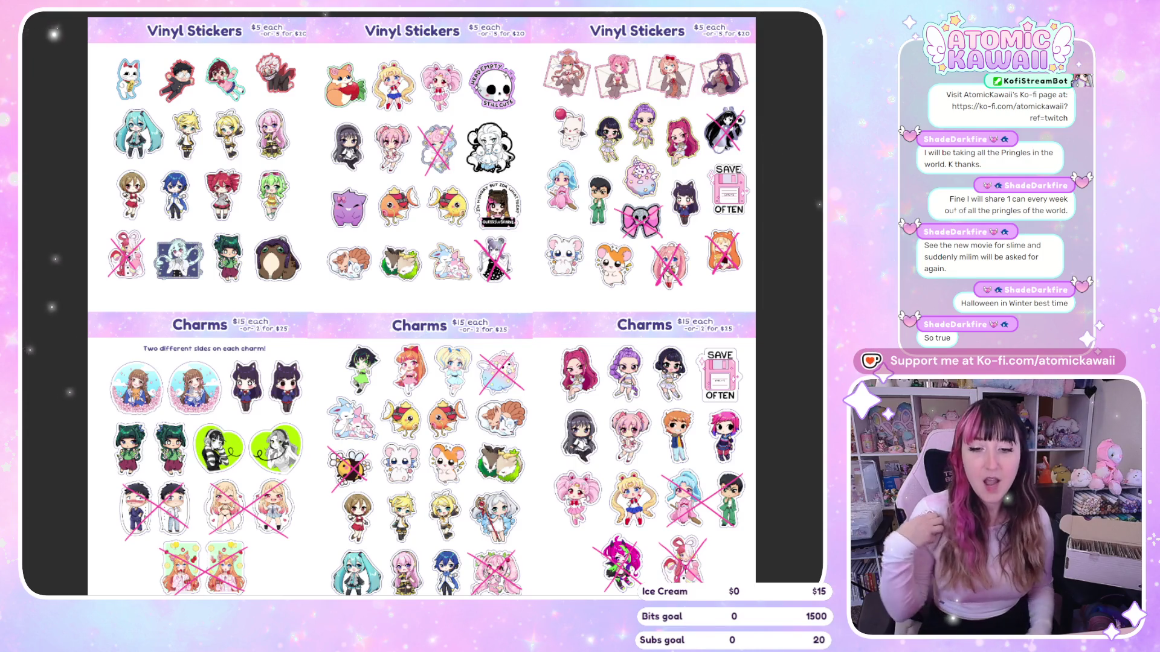
pyautogui.scroll(5, 156, 546)
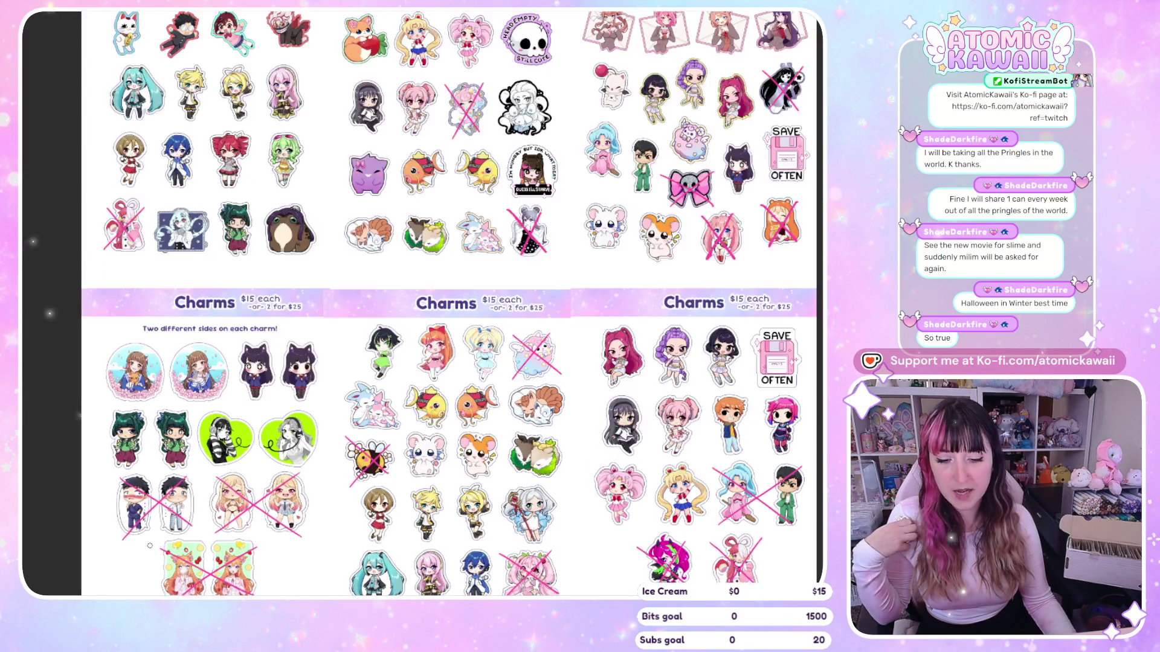
pyautogui.scroll(-4, 156, 546)
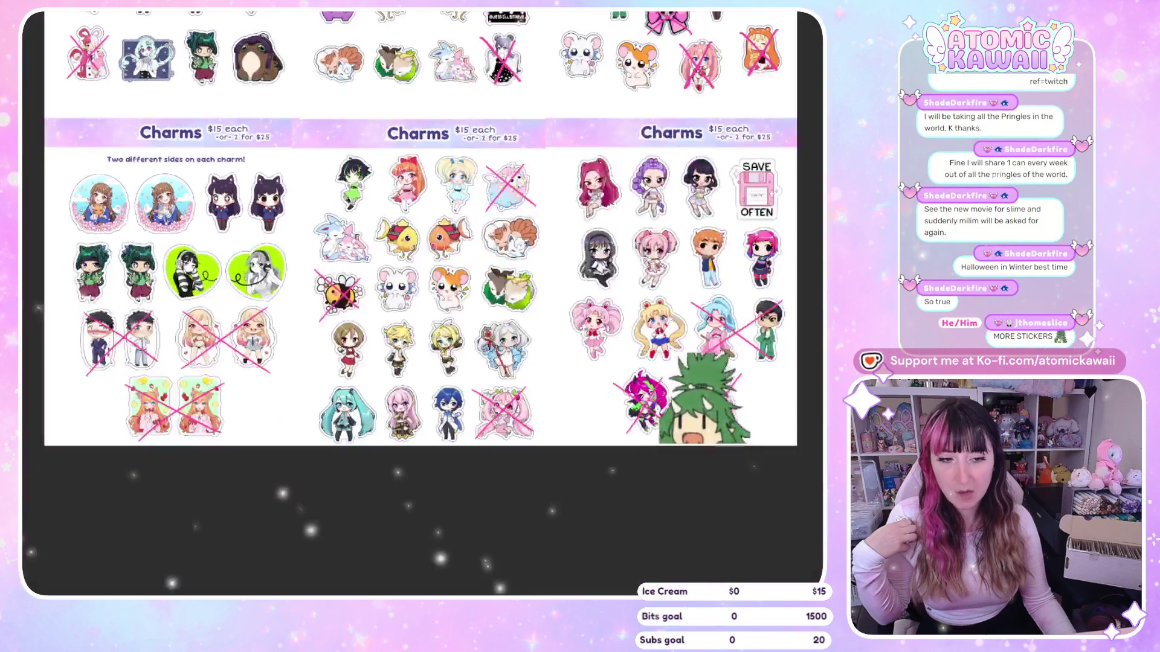
pyautogui.scroll(-2, 251, 473)
pyautogui.scroll(2, 82, 235)
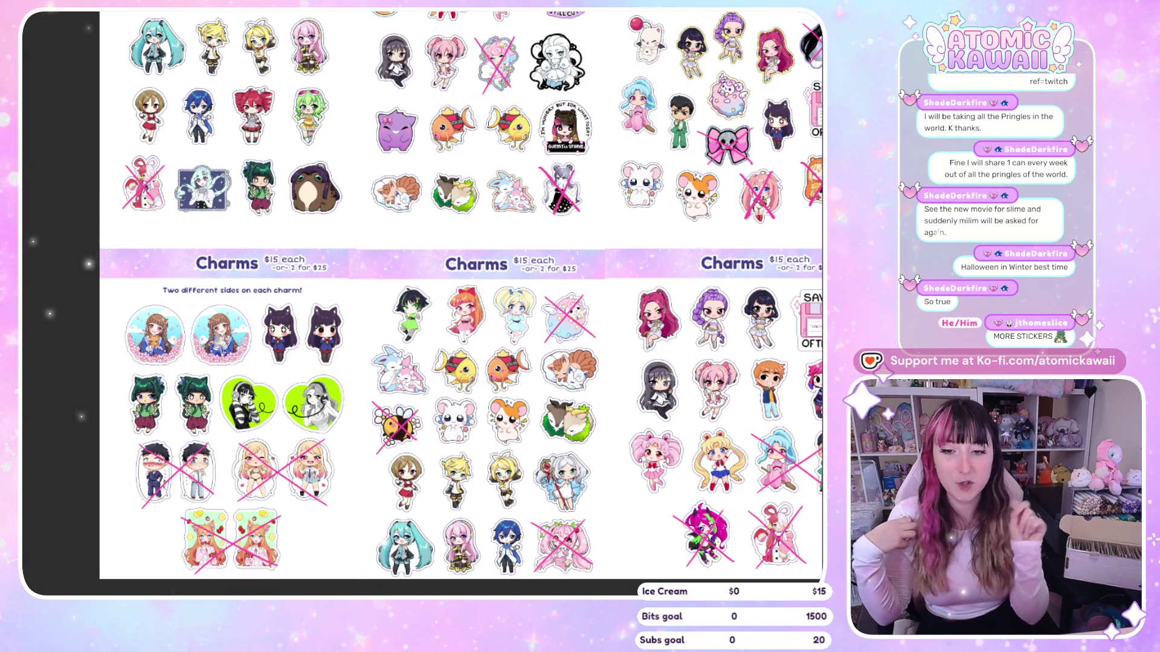
pyautogui.scroll(-3, 423, 302)
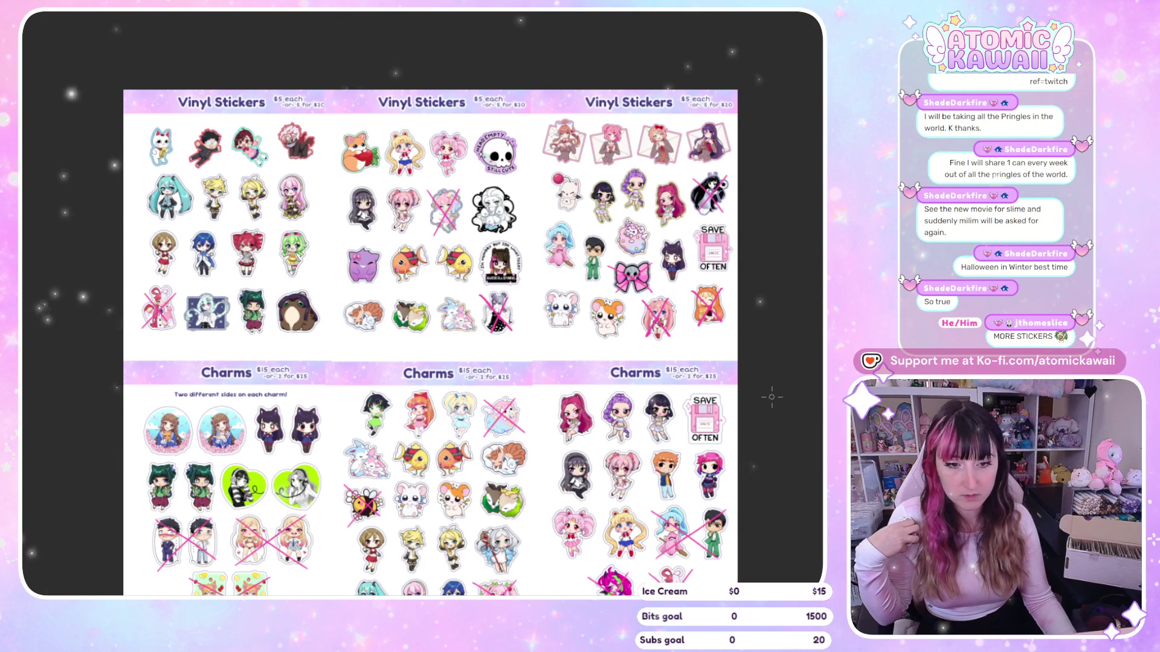
pyautogui.scroll(-2, 771, 397)
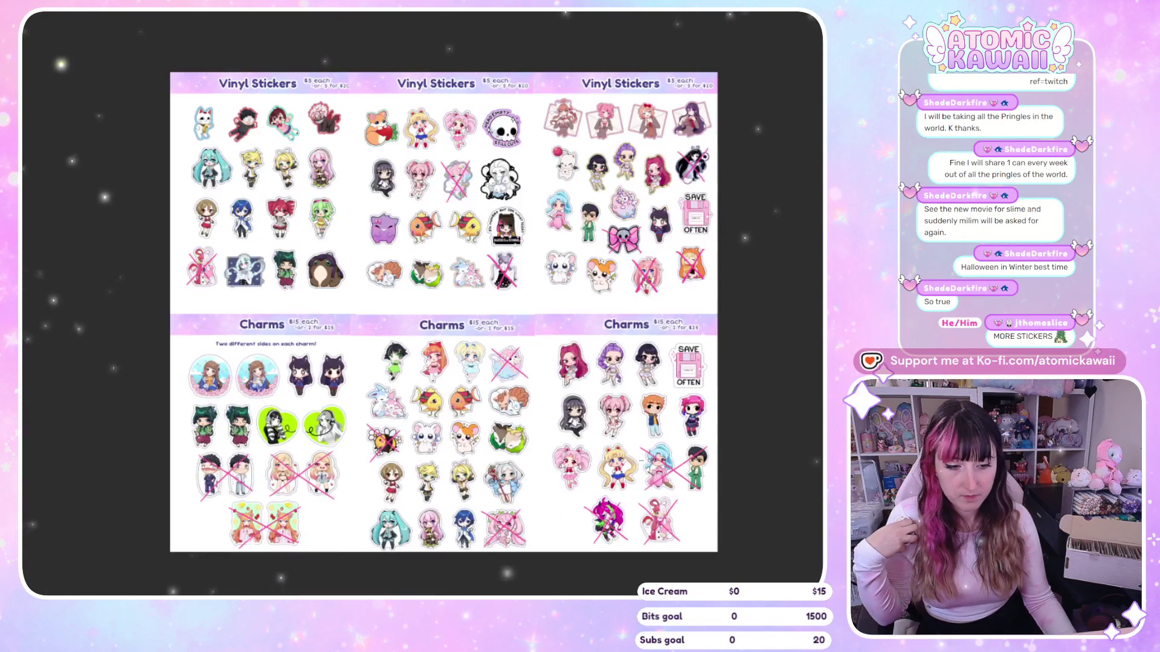
pyautogui.scroll(1, 790, 465)
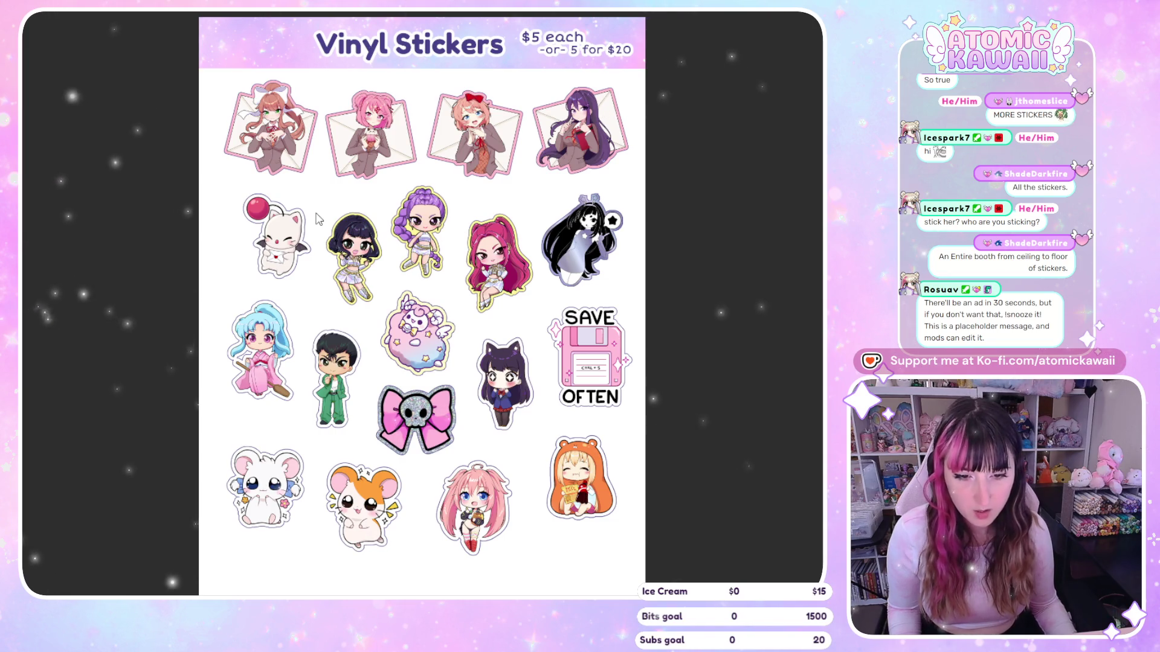
# Advance the image viewer to the next $5 Vinyl Stickers sheet
pyautogui.press('Right')
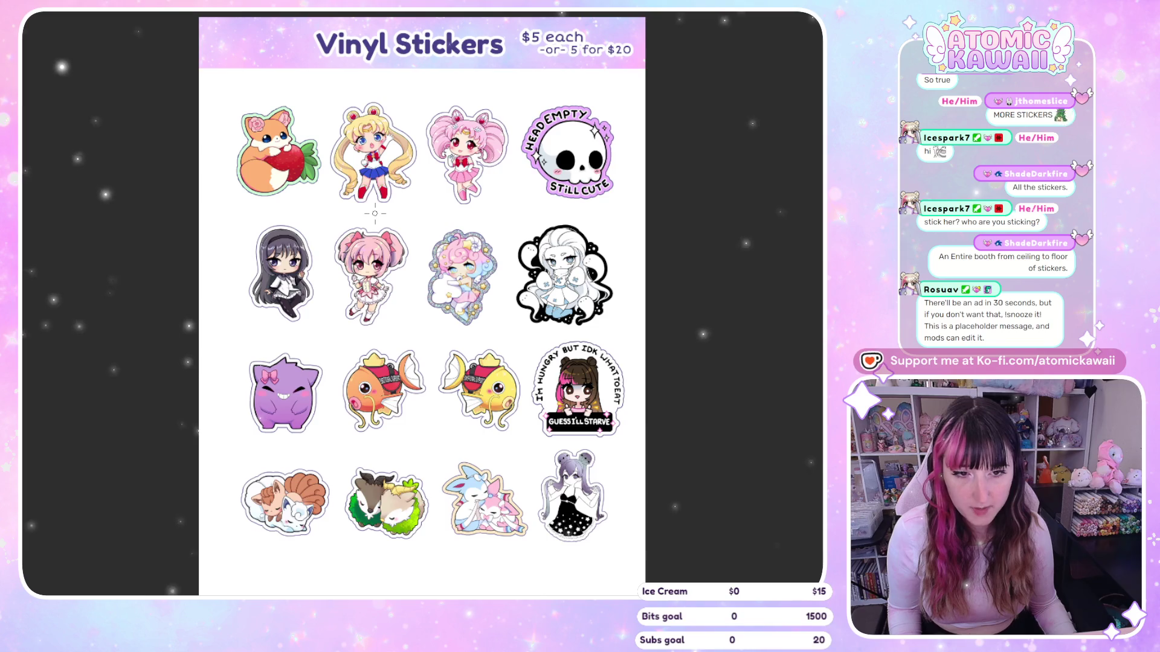
# Return to the Sailor Moon and Pokémon sticker sheet and zoom in on its top rows
pyautogui.press('Right')
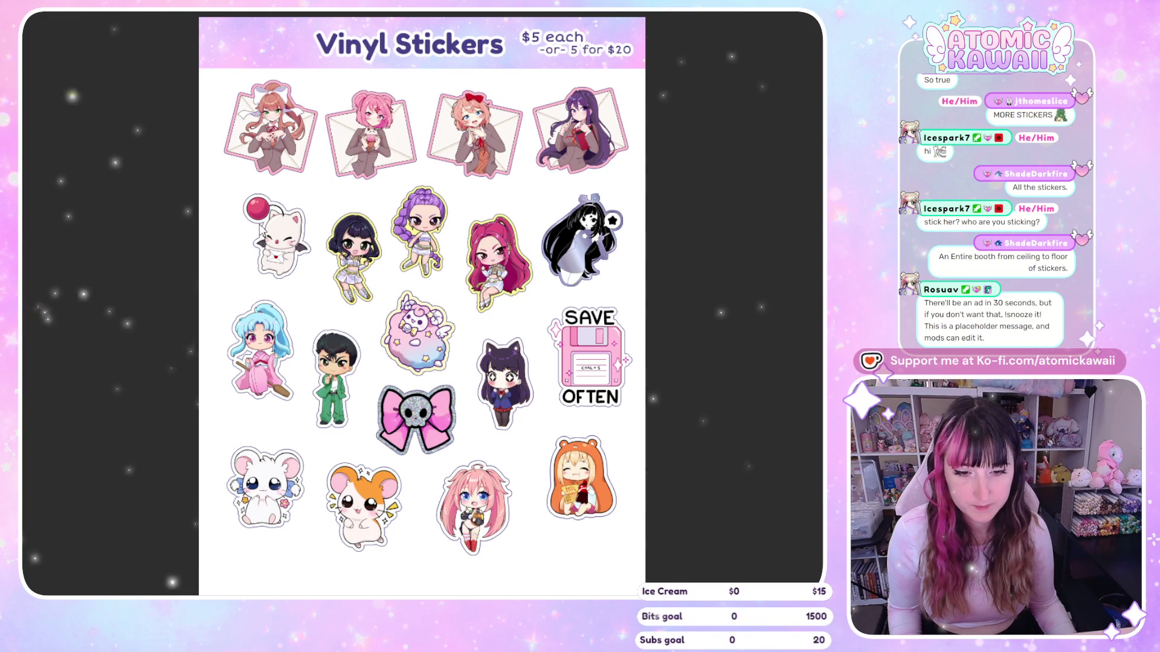
pyautogui.press('Right')
pyautogui.scroll(2, 447, 377)
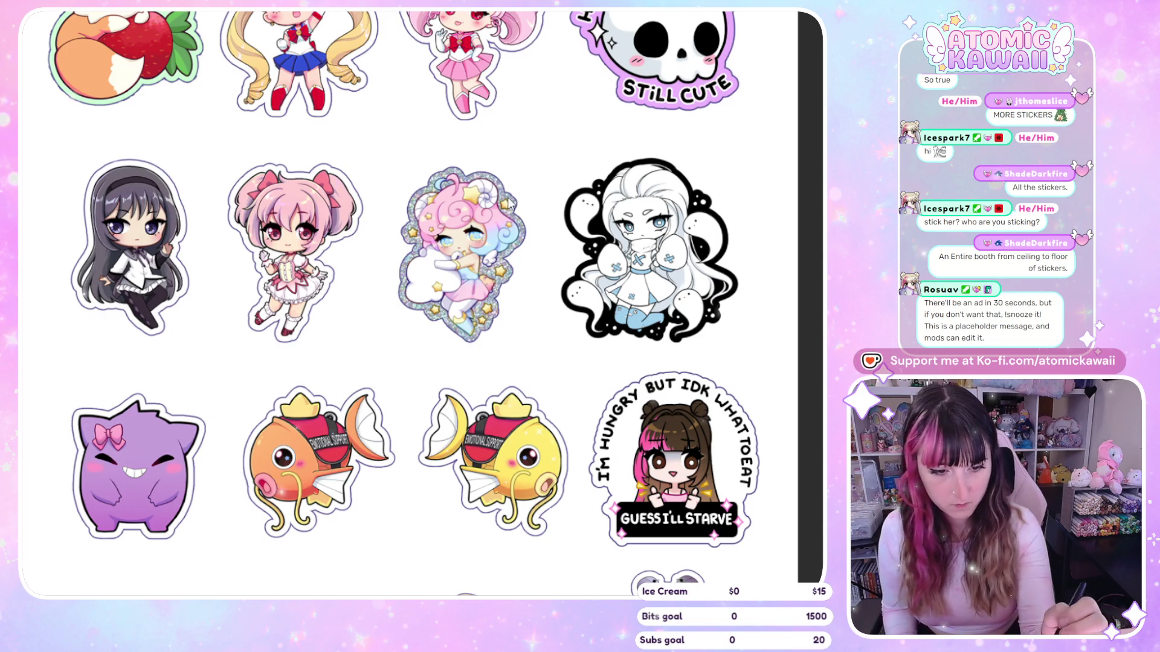
# Erase the pastel sticker and shift the pink Madoka sticker right into its second-row slot
pyautogui.click(480, 262)
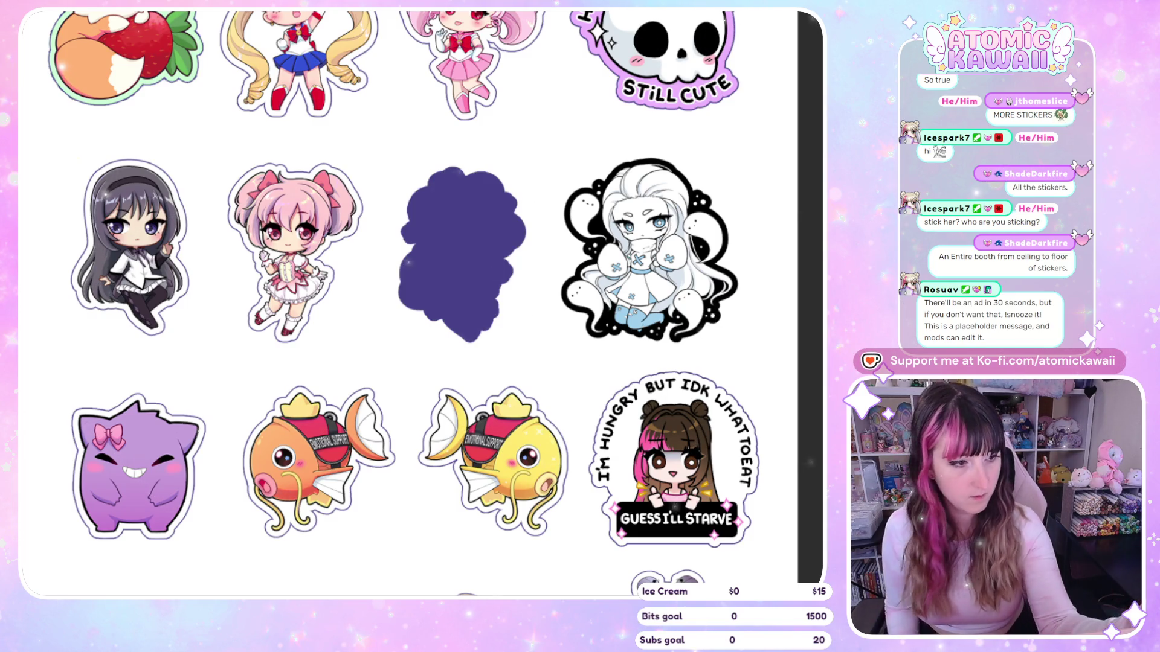
pyautogui.moveTo(490, 143)
pyautogui.mouseDown()
pyautogui.moveTo(562, 179)
pyautogui.moveTo(534, 144)
pyautogui.mouseUp()
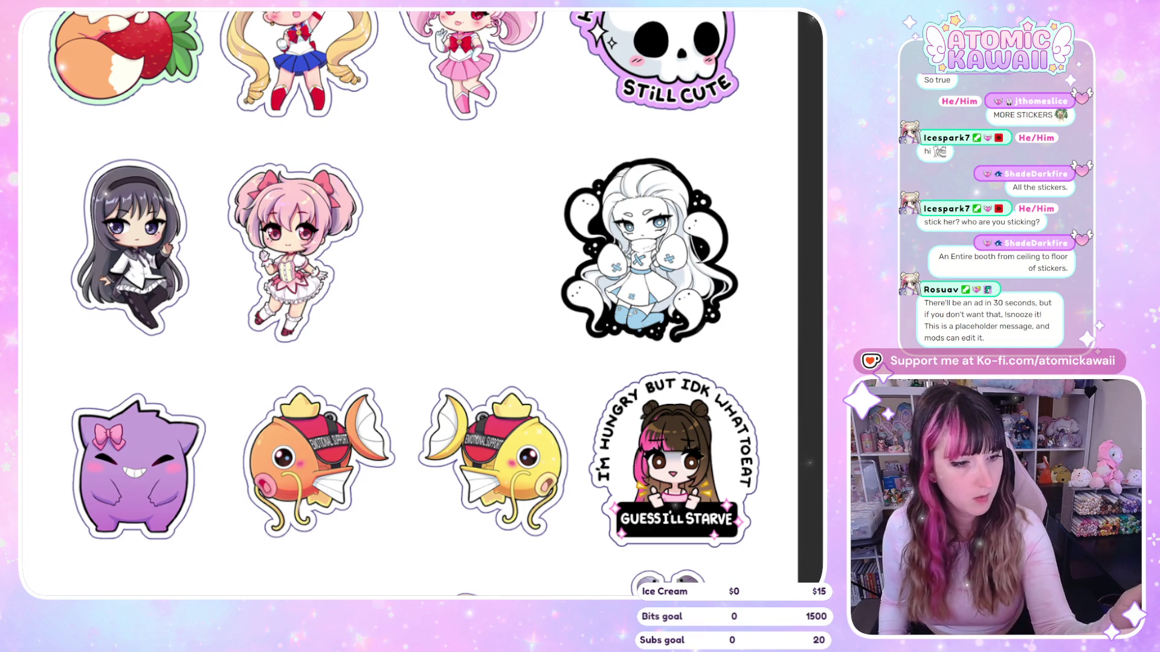
pyautogui.moveTo(237, 152)
pyautogui.mouseDown()
pyautogui.moveTo(330, 142)
pyautogui.moveTo(232, 158)
pyautogui.mouseUp()
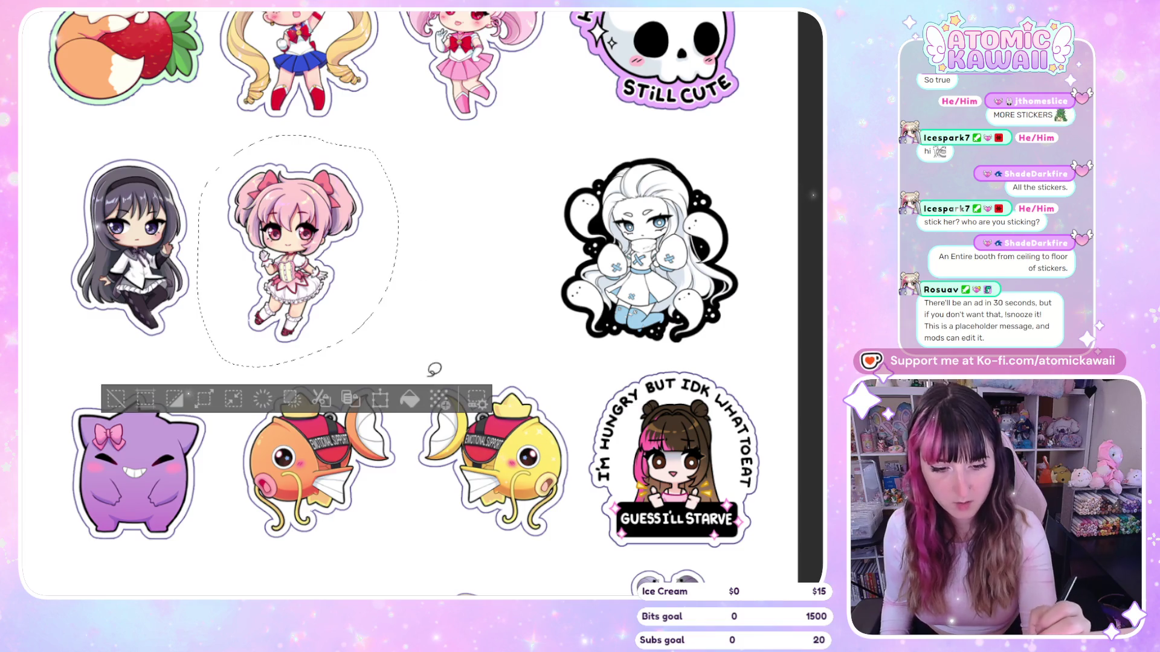
pyautogui.hotkey('ctrl', 't')
pyautogui.moveTo(386, 332); pyautogui.dragTo(401, 332)
pyautogui.moveTo(364, 290); pyautogui.dragTo(498, 279)
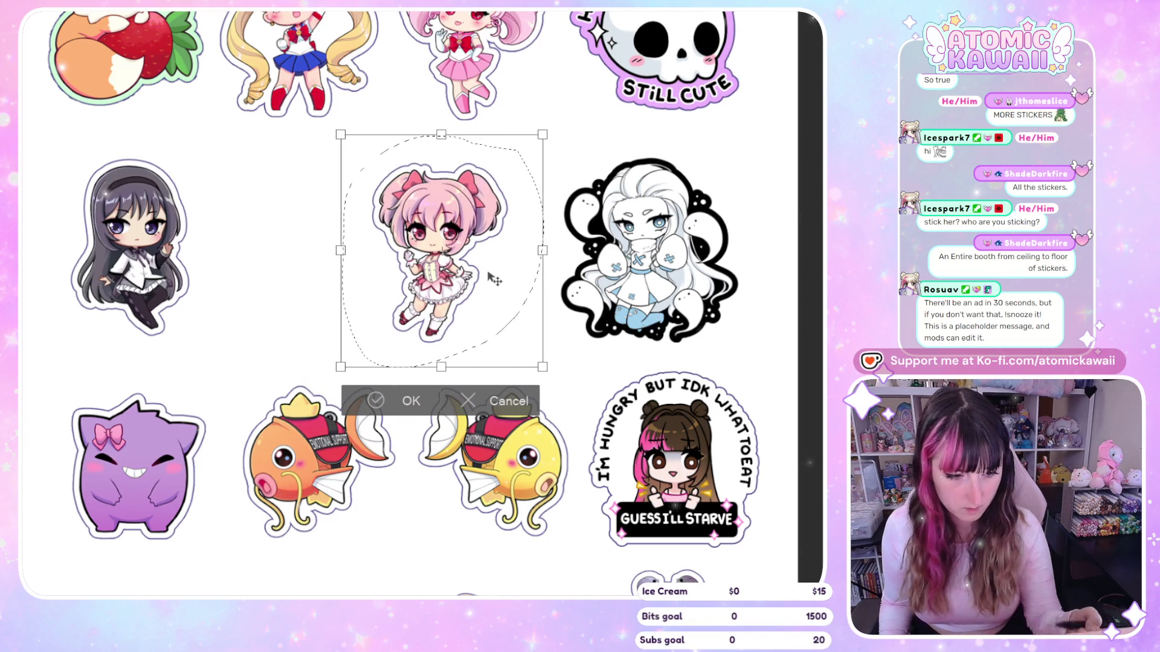
pyautogui.moveTo(490, 274); pyautogui.dragTo(497, 275)
pyautogui.press('Right')
pyautogui.press('Right')
pyautogui.press('Right')
pyautogui.press('Right')
pyautogui.press('Right')
pyautogui.press('Right')
pyautogui.press('Right')
pyautogui.press('Right')
pyautogui.press('Right')
pyautogui.press('Right')
pyautogui.press('Right')
pyautogui.press('Right')
pyautogui.press('Left')
pyautogui.press('Left')
pyautogui.press('Left')
pyautogui.press('Left')
pyautogui.press('Left')
pyautogui.press('Left')
pyautogui.press('Left')
pyautogui.press('Left')
pyautogui.press('Left')
pyautogui.press('Left')
pyautogui.press('Left')
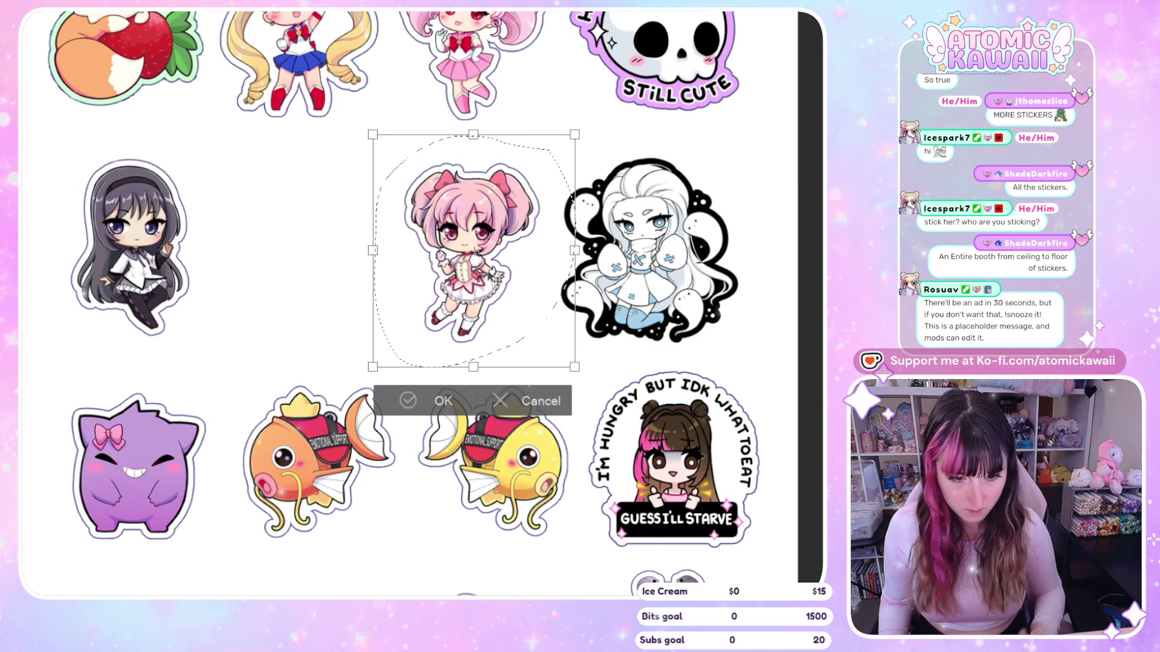
pyautogui.click(411, 401)
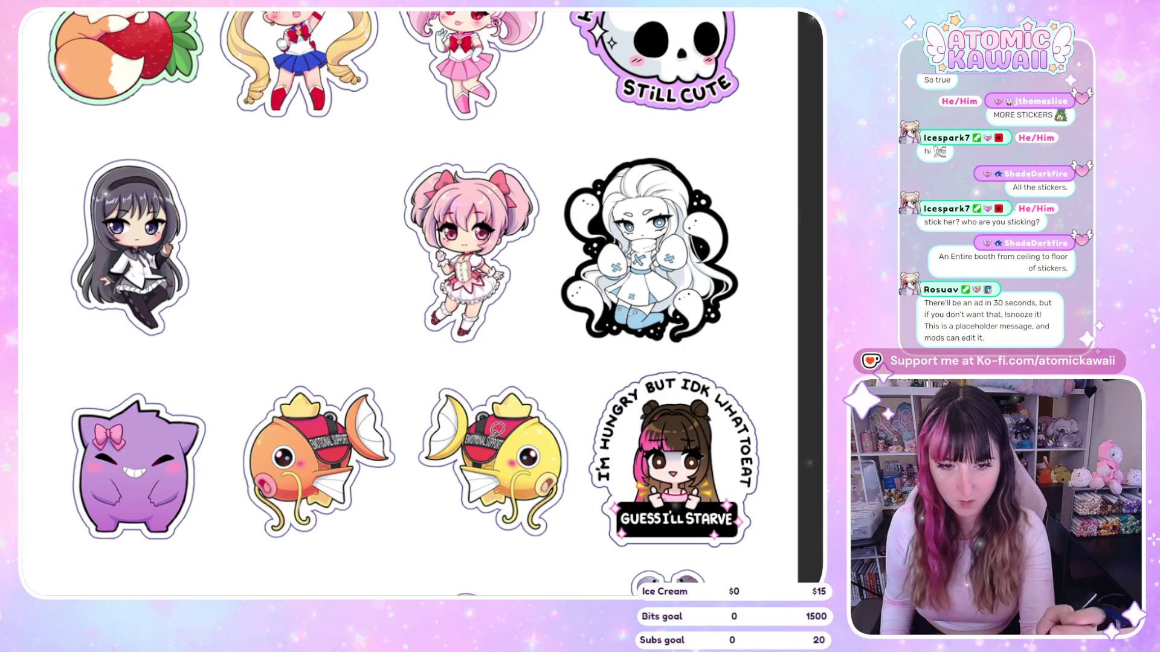
# Deselect, position the Mami sticker in the empty slot, and revert its outline to white
pyautogui.hotkey('ctrl', 'd')
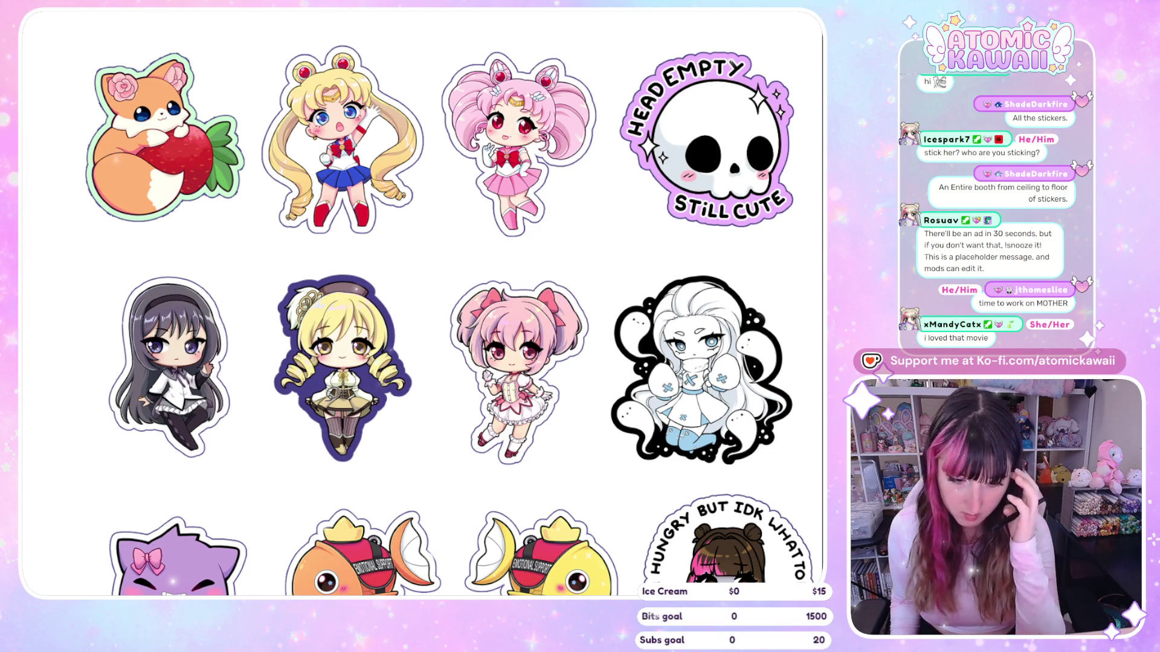
pyautogui.moveTo(336, 360); pyautogui.dragTo(343, 377)
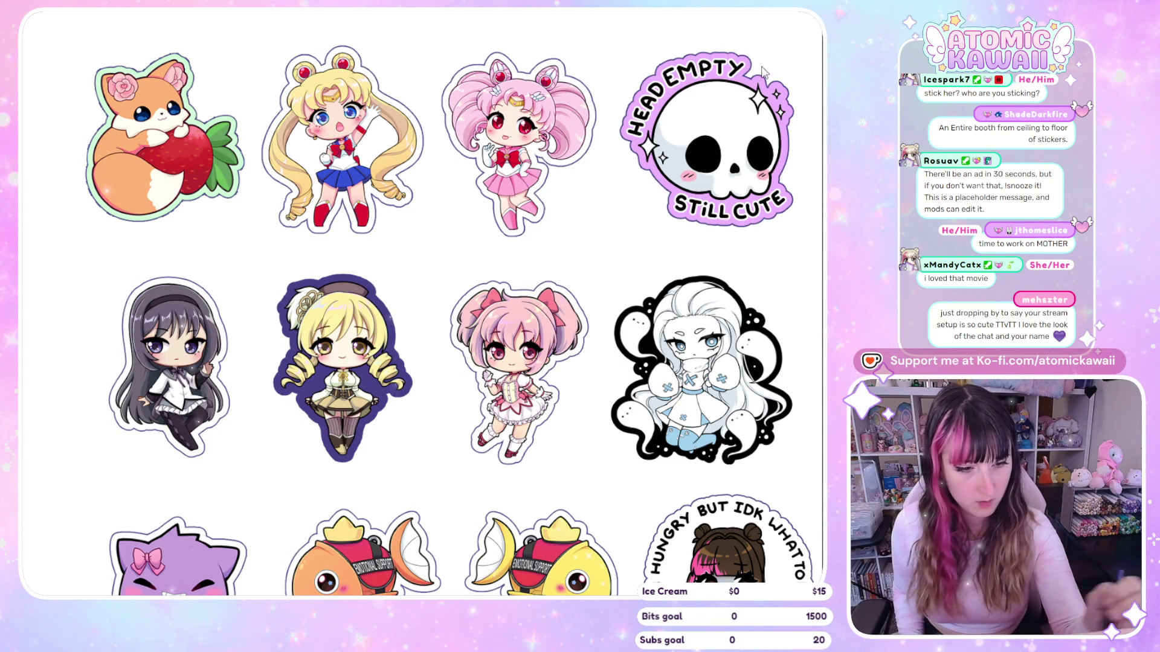
pyautogui.hotkey('ctrl', 'z')
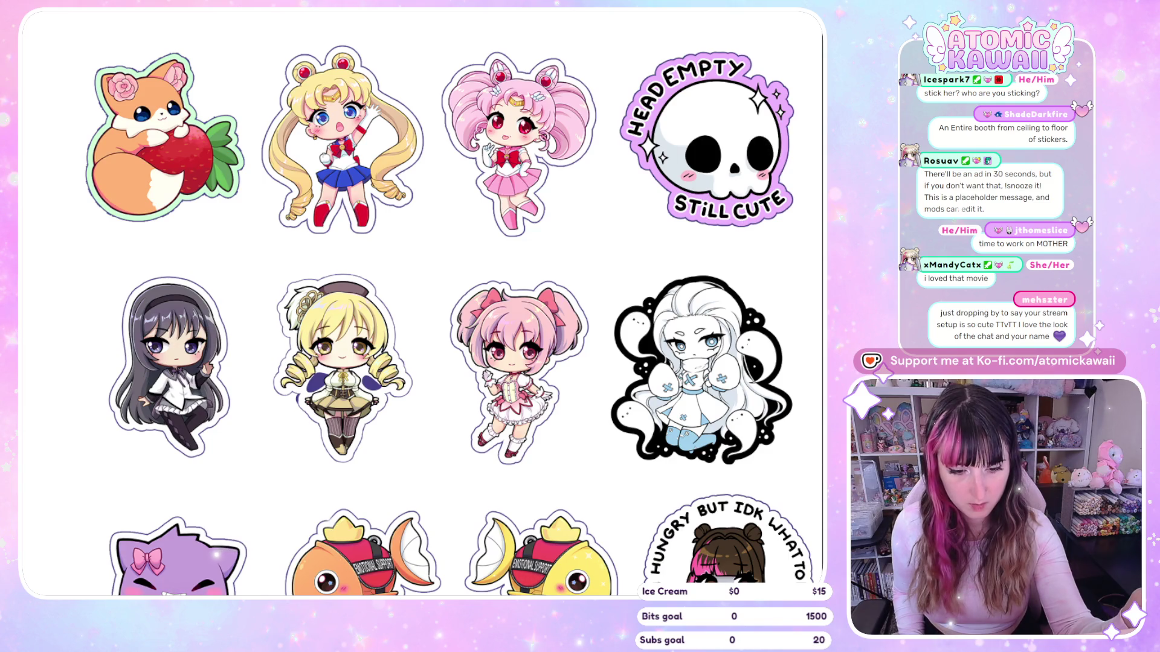
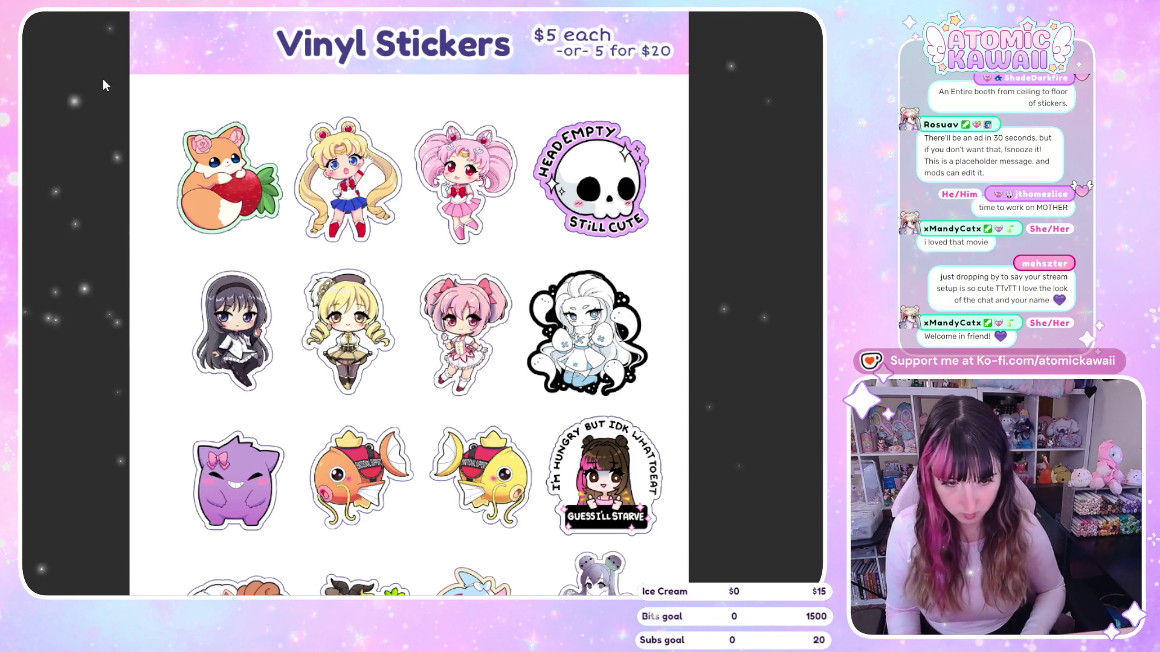
# Switch to the lasso, move to the second Vinyl Stickers sheet, and zoom in on it
pyautogui.press('l')
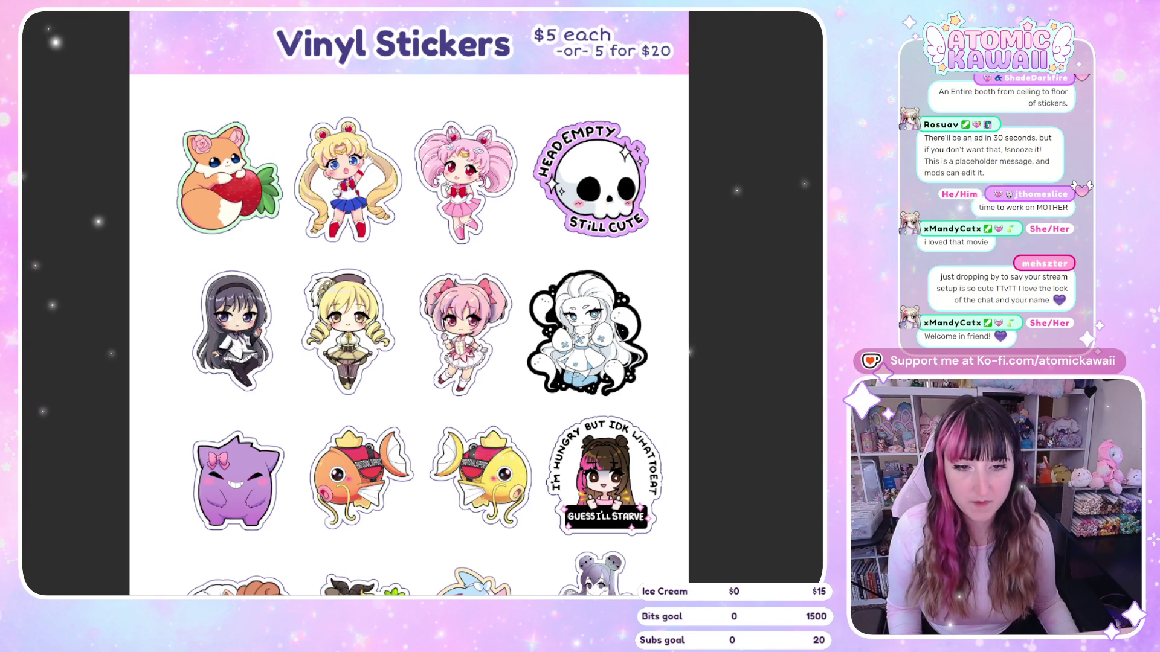
pyautogui.hotkey('ctrl', 'Tab')
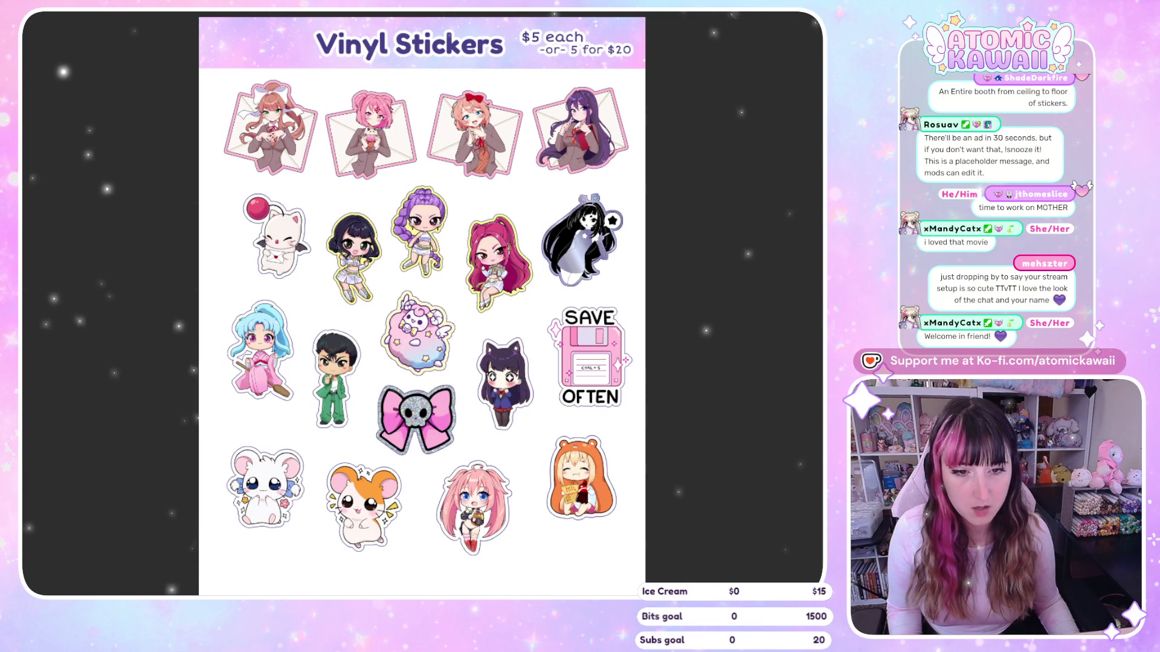
pyautogui.scroll(3, 423, 302)
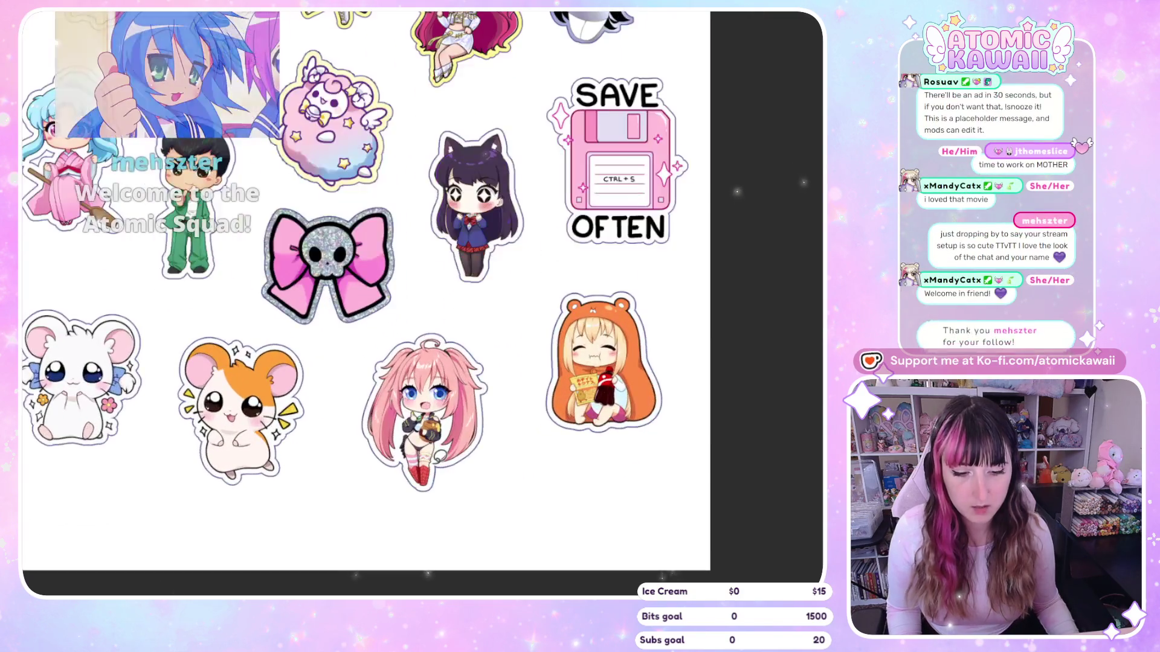
pyautogui.scroll(1, 363, 290)
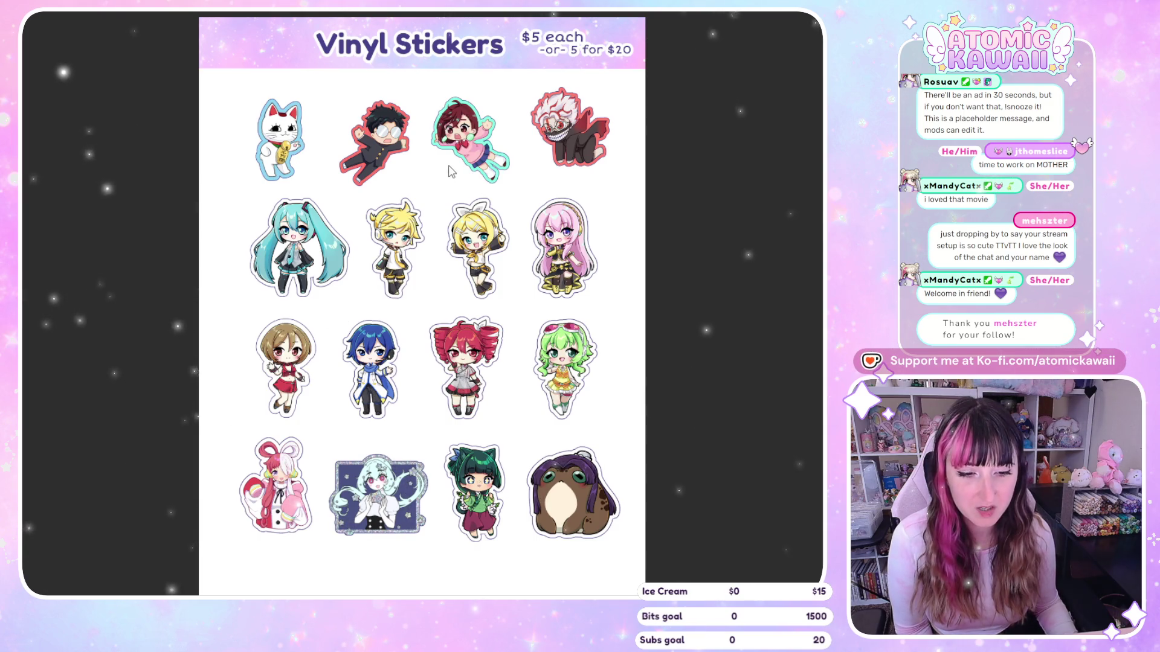
# Bring up the sheet with skull bow, hamster and SAVE OFTEN stickers and zoom its bottom rows
pyautogui.press('Right')
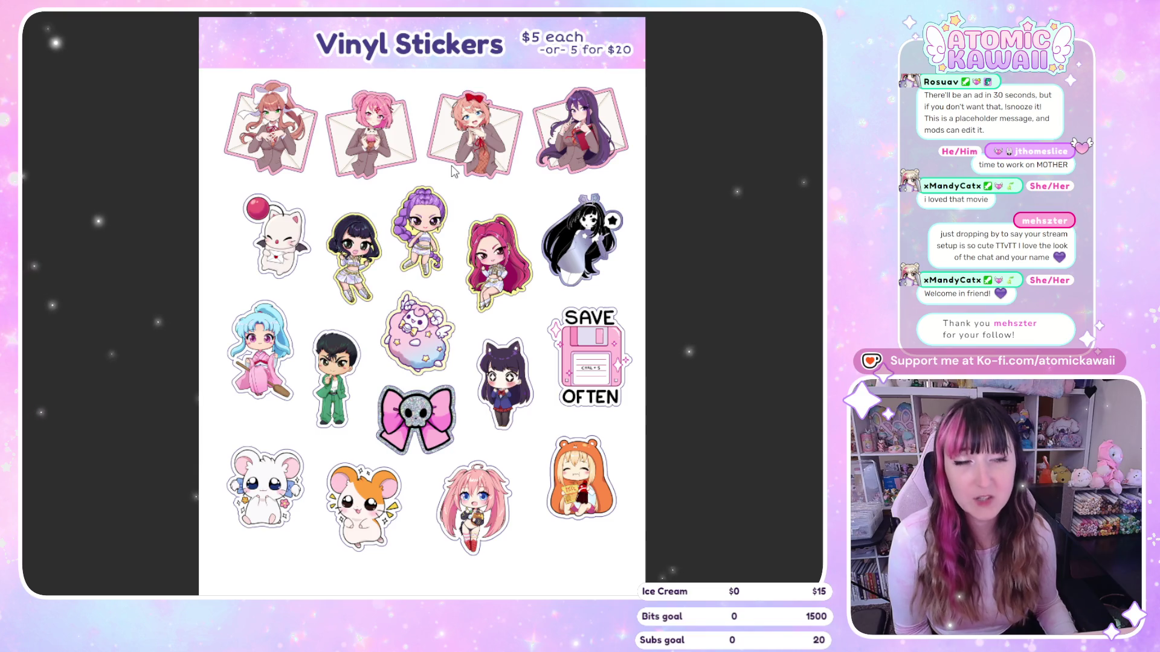
pyautogui.scroll(2, 329, 427)
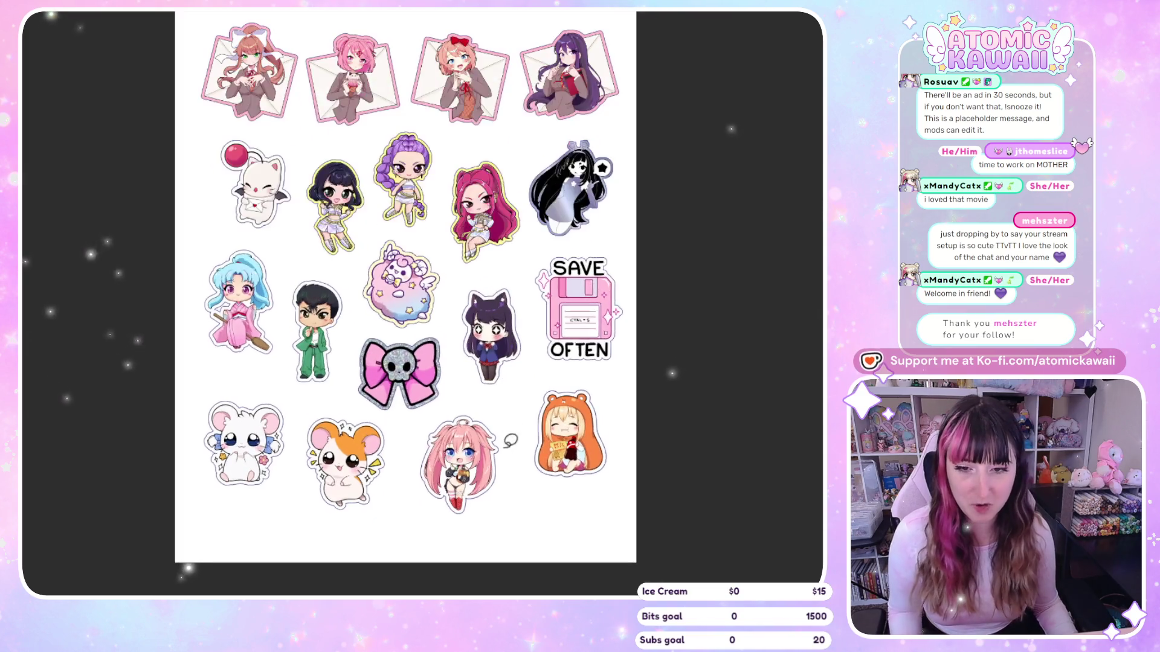
pyautogui.scroll(3, 329, 427)
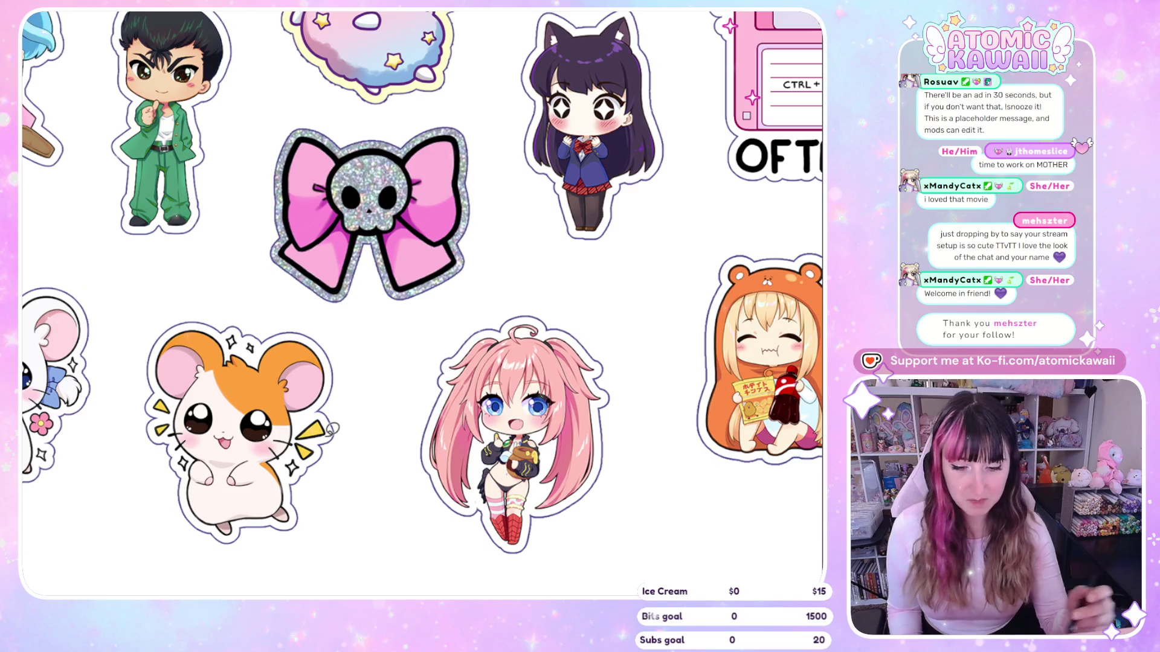
pyautogui.scroll(-1, 344, 363)
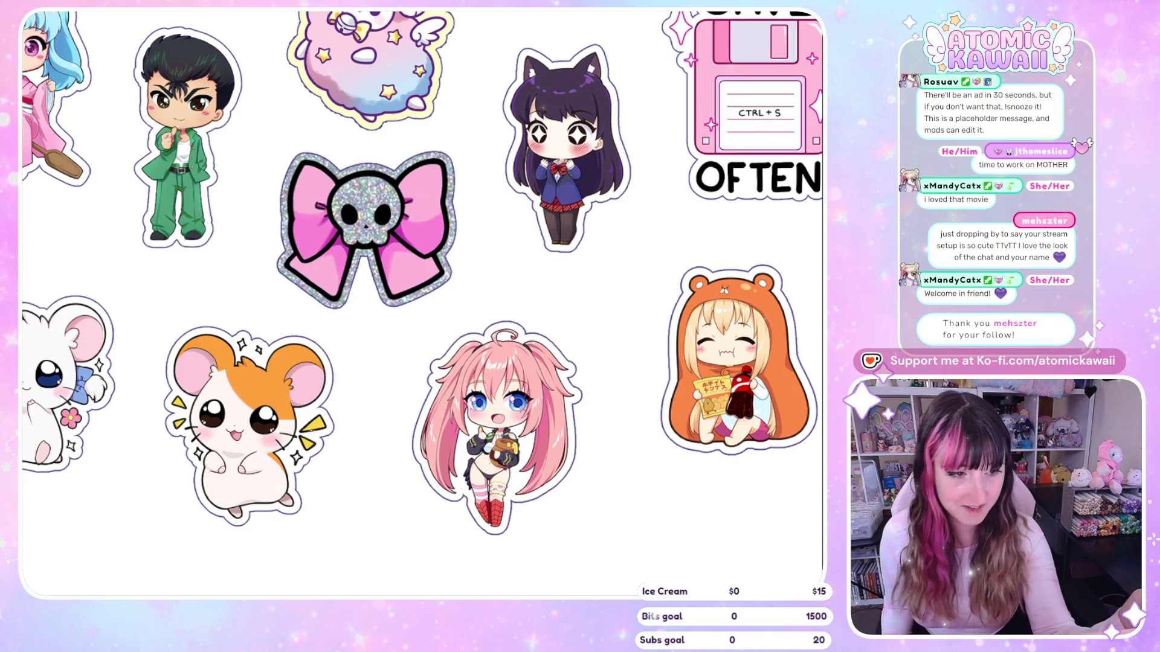
# Lasso the pink-haired girl sticker, undo the purple fill, and delete it from the sheet
pyautogui.moveTo(545, 300); pyautogui.dragTo(577, 322)
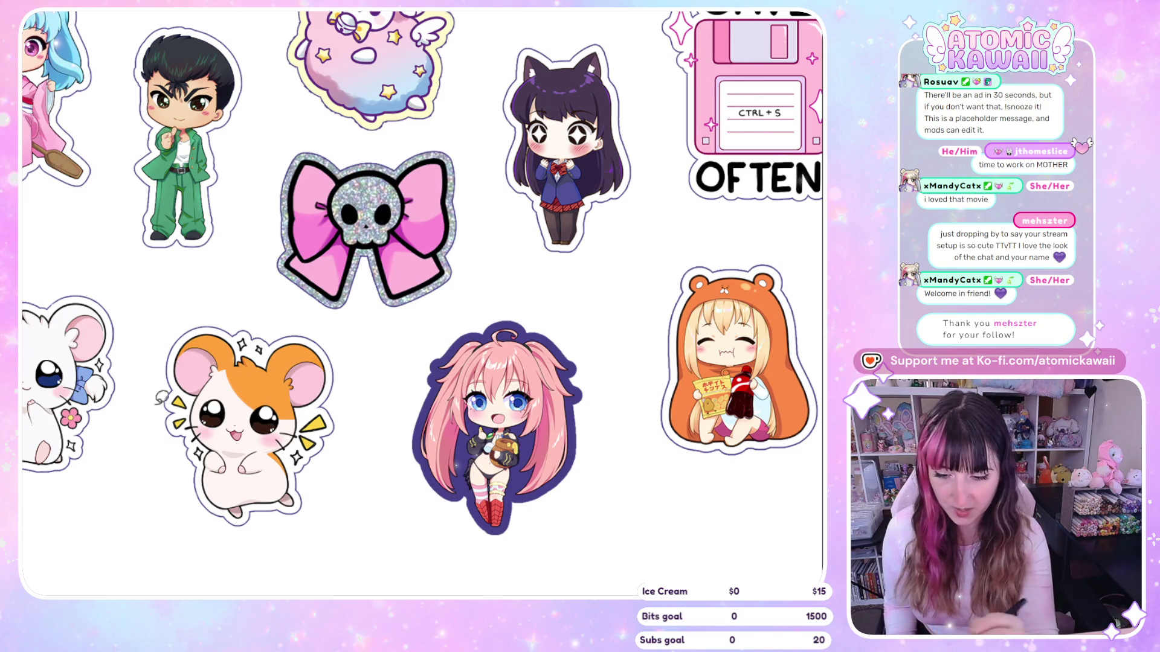
pyautogui.hotkey('ctrl', 'z')
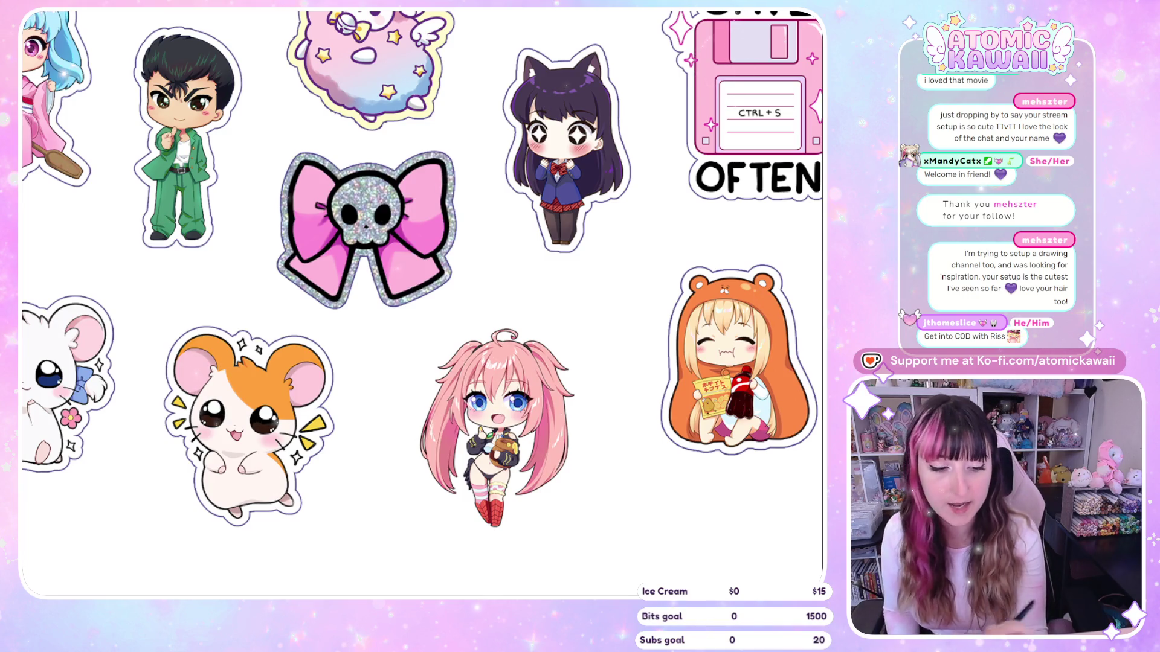
pyautogui.press('Delete')
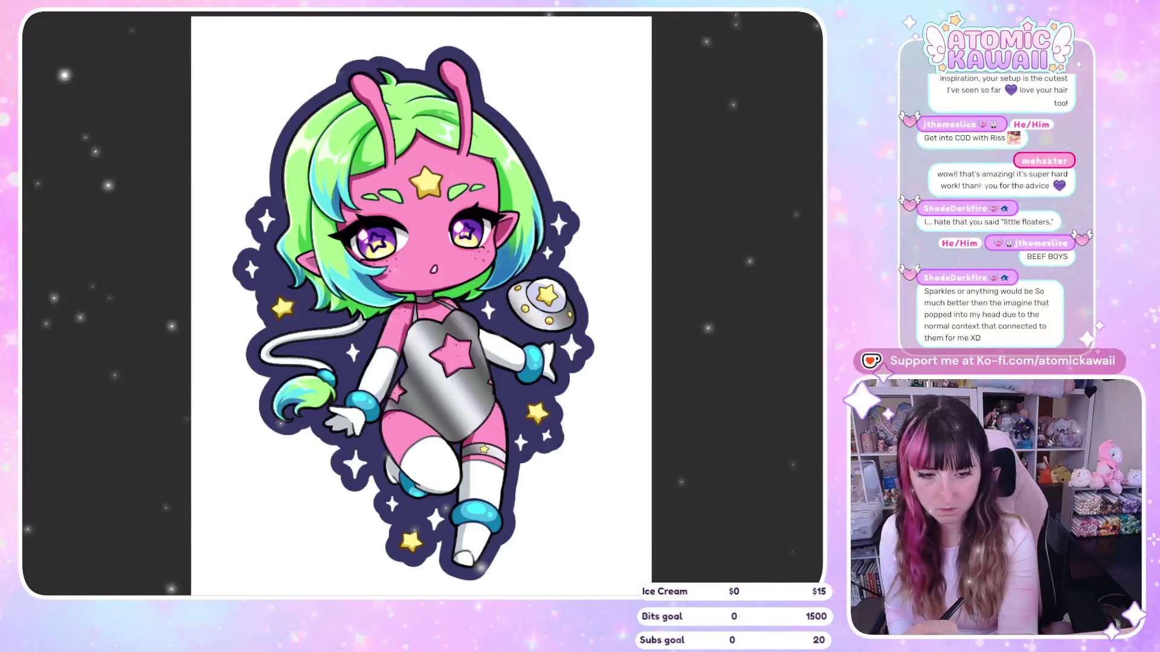
# Hide the Paper layer's white background, test-selecting the alien silhouette and deselecting it
pyautogui.click(600, 164)
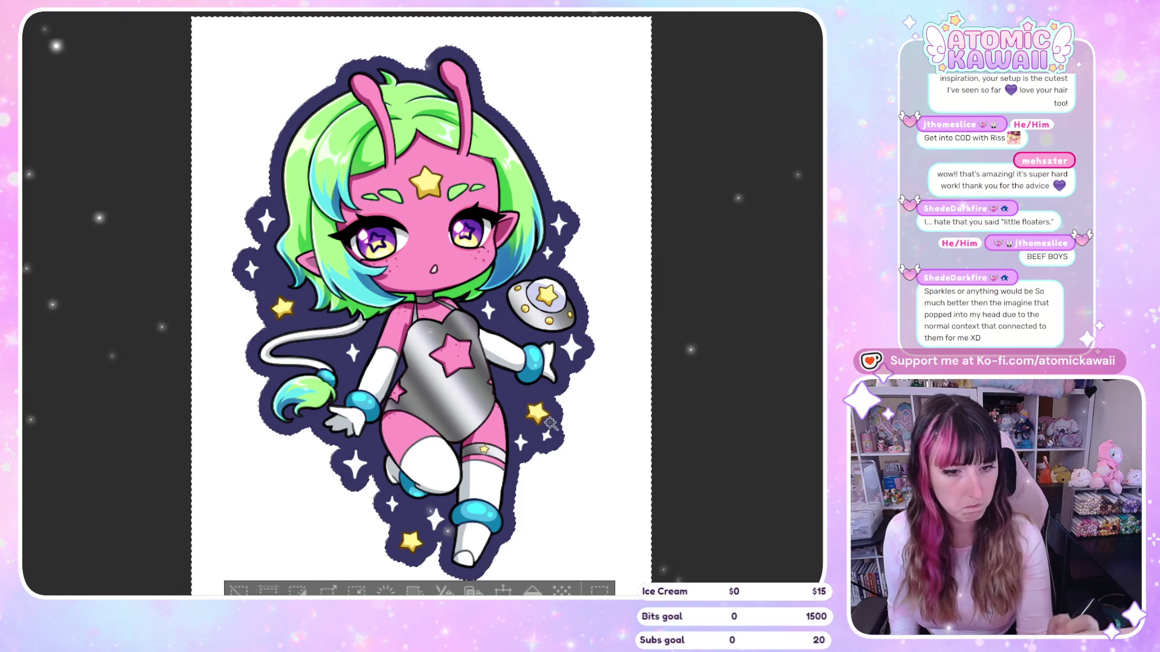
pyautogui.press('Delete')
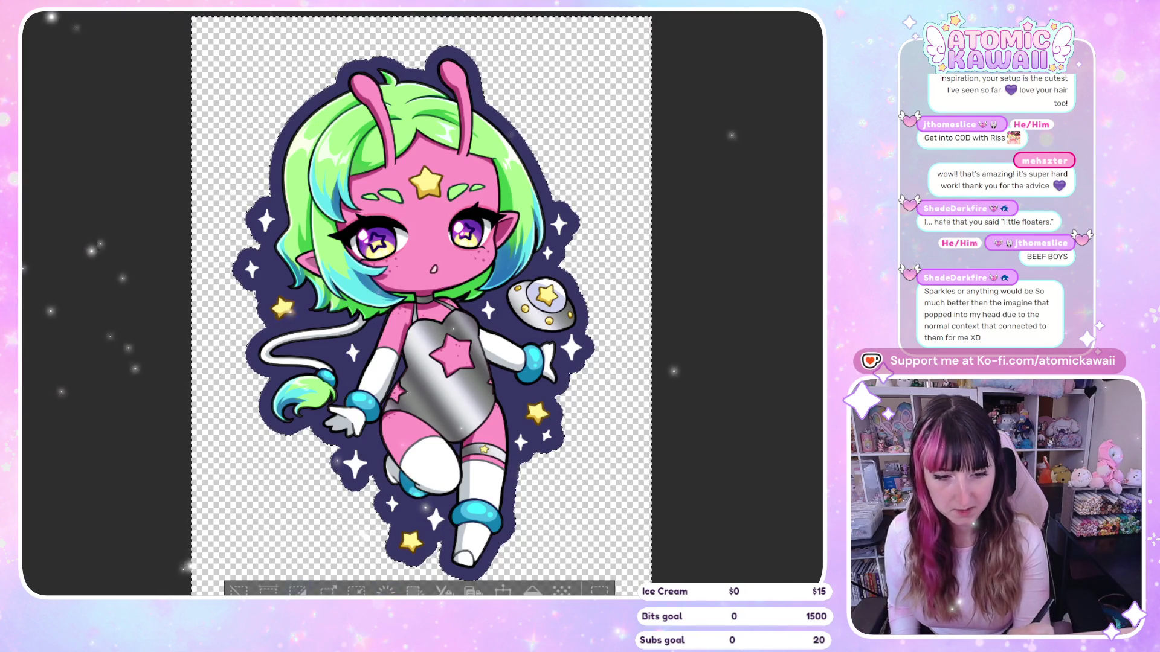
pyautogui.hotkey('ctrl', 'd')
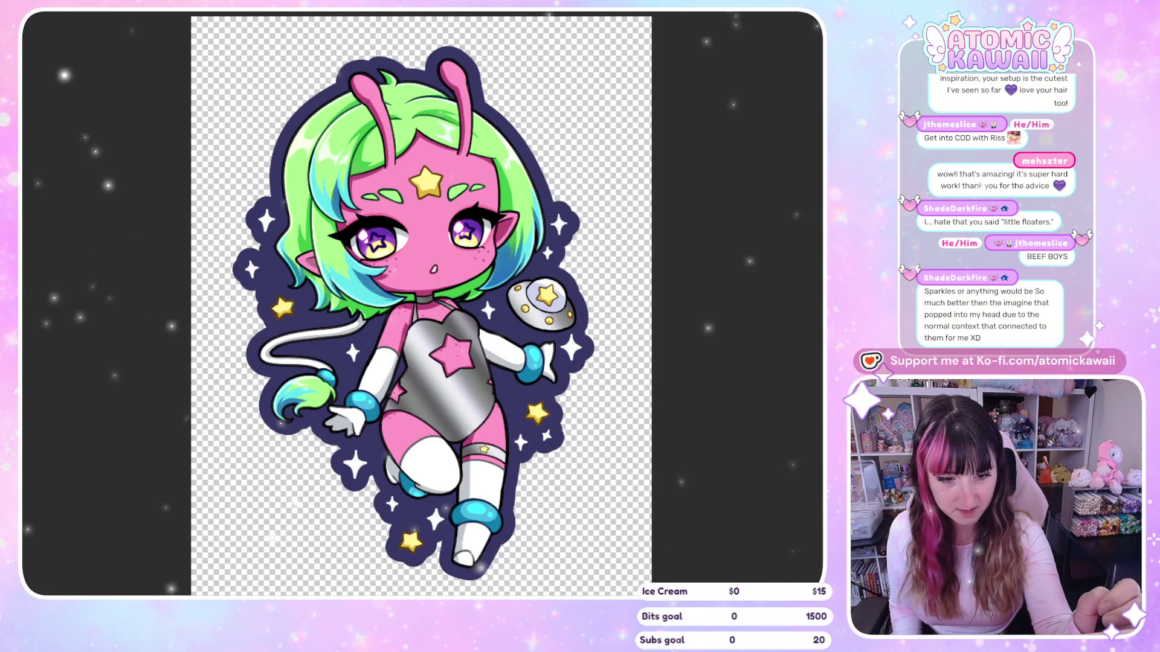
pyautogui.click(597, 190)
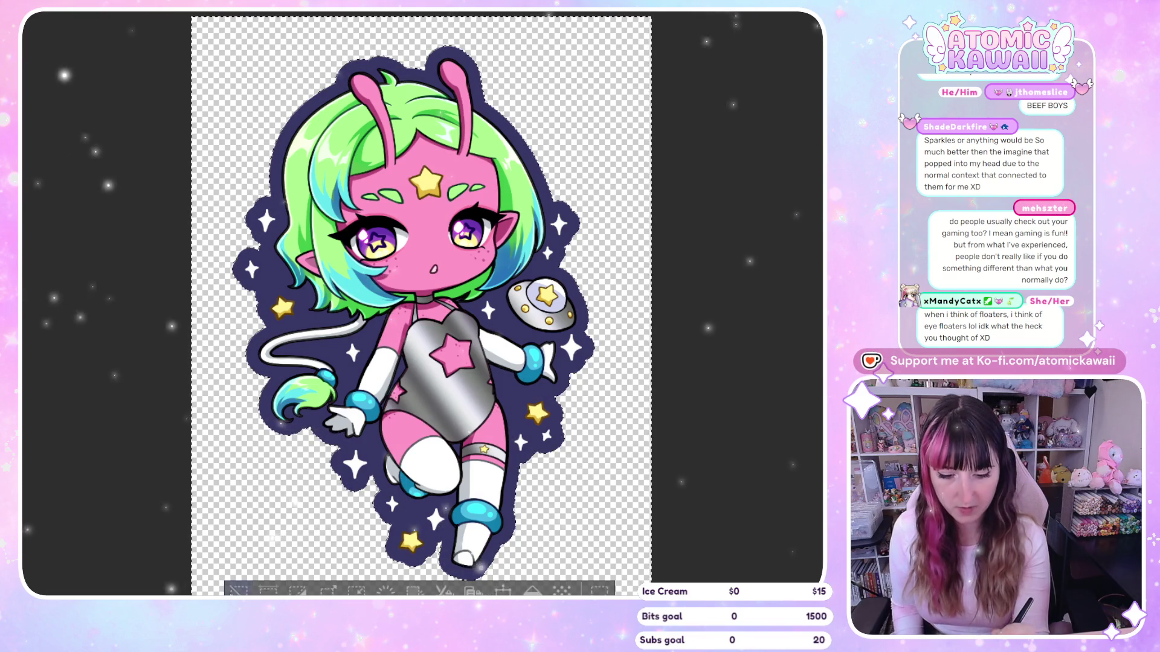
pyautogui.click(239, 588)
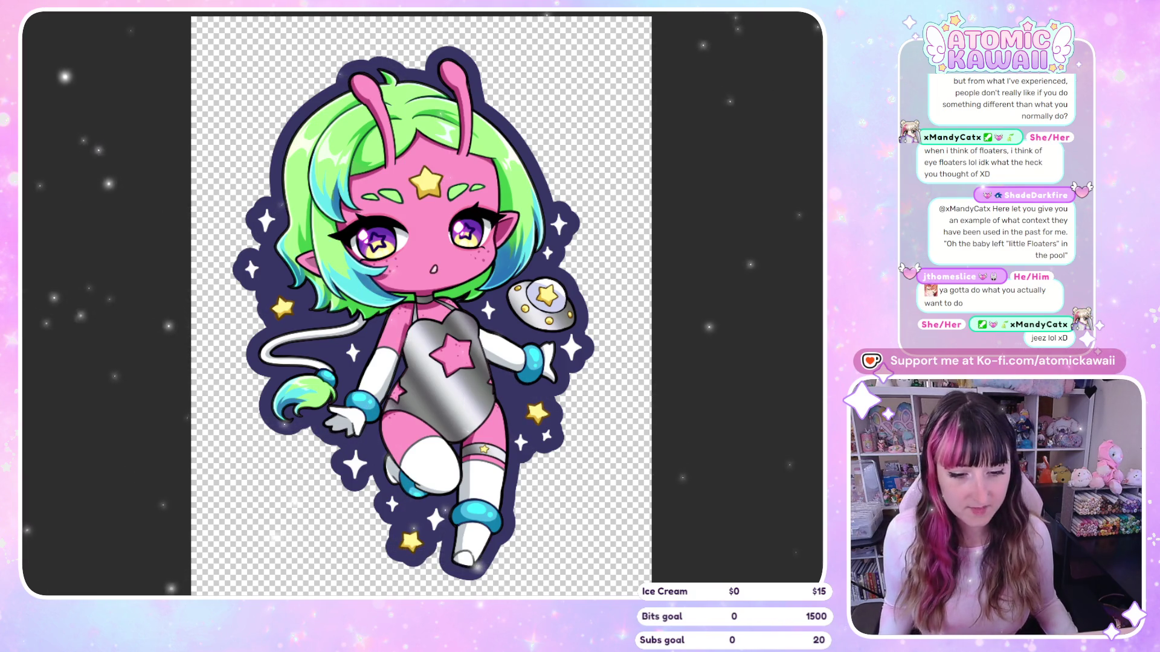
# Zoom out and select the sticker silhouette by selecting all and inverting the selection
pyautogui.scroll(-2, 318, 225)
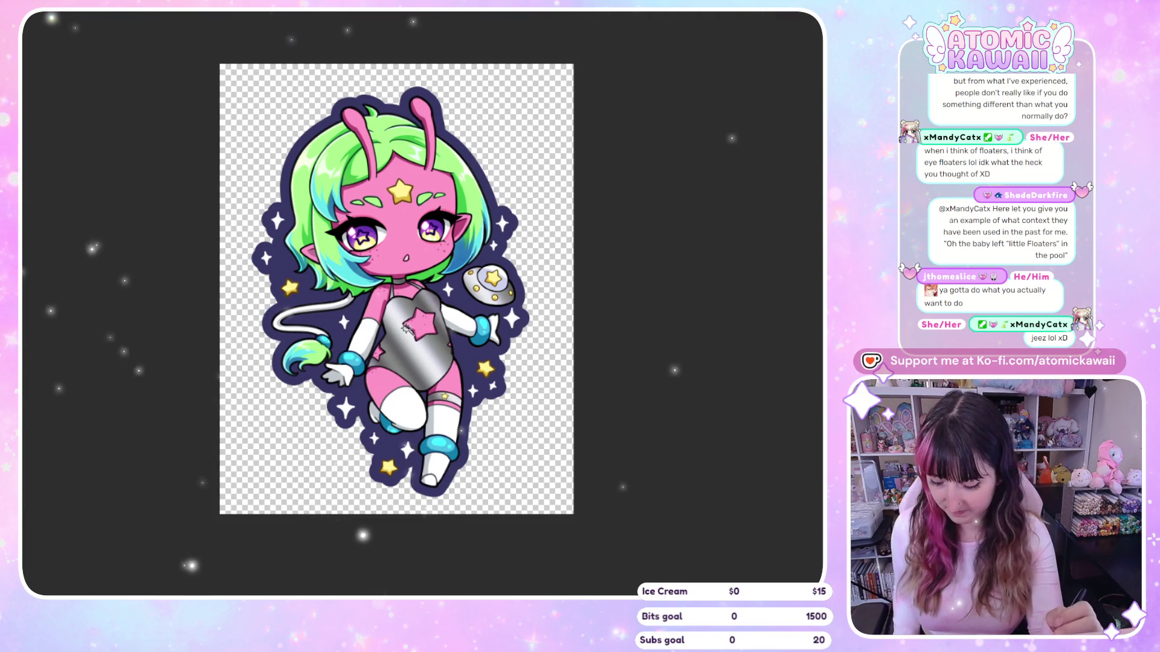
pyautogui.hotkey('ctrl', 'a')
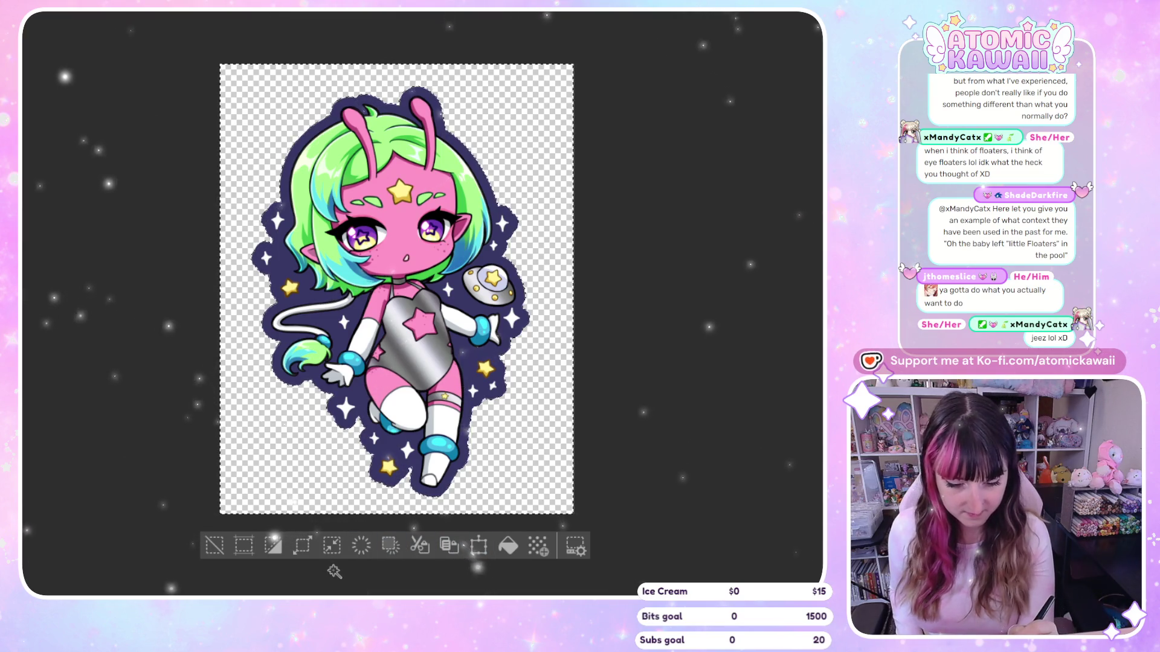
pyautogui.click(274, 551)
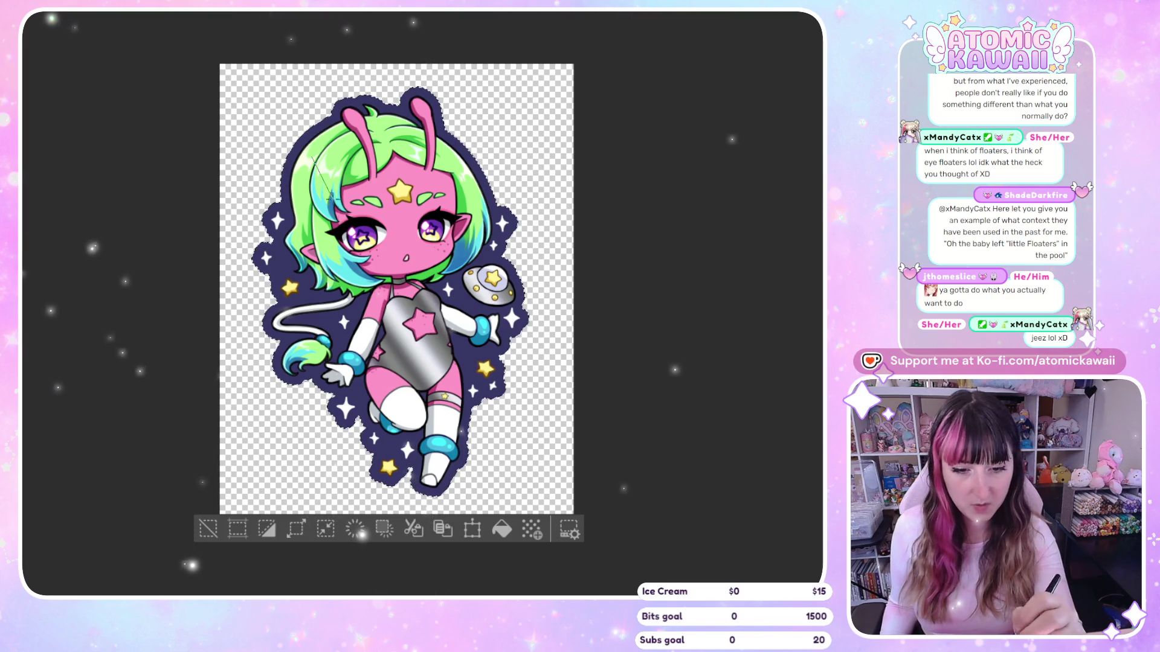
# Try two diagonal holographic gradients across the silhouette and undo both
pyautogui.moveTo(374, 109); pyautogui.dragTo(477, 502)
pyautogui.hotkey('ctrl', 'z')
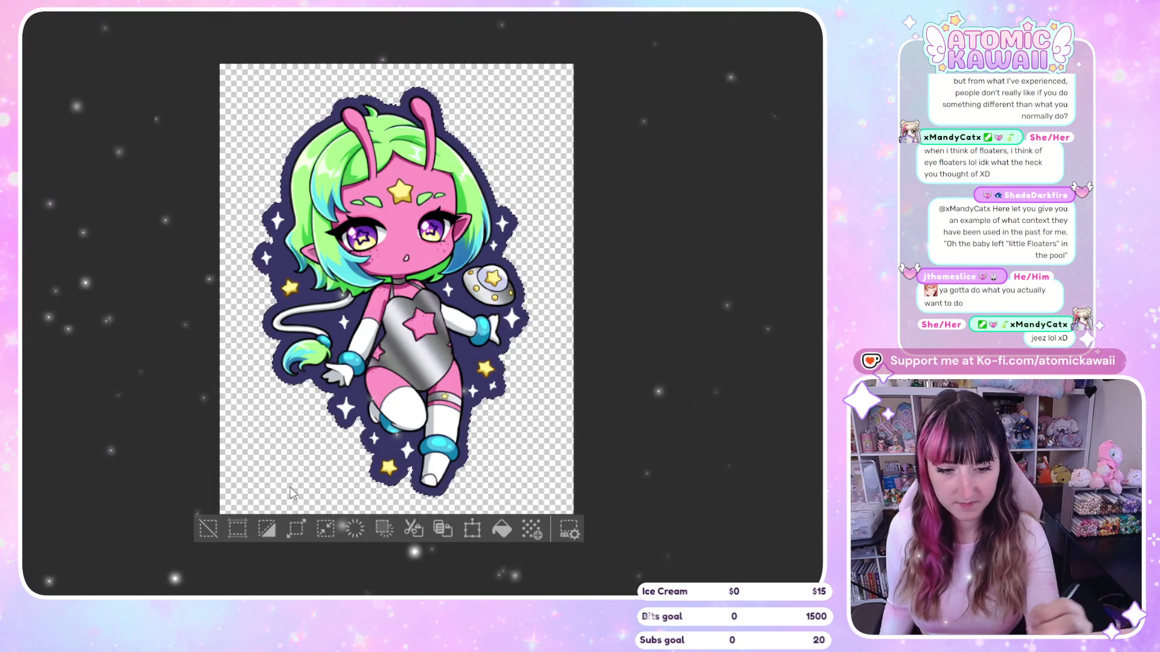
pyautogui.moveTo(417, 115); pyautogui.dragTo(358, 330)
pyautogui.hotkey('ctrl', 'z')
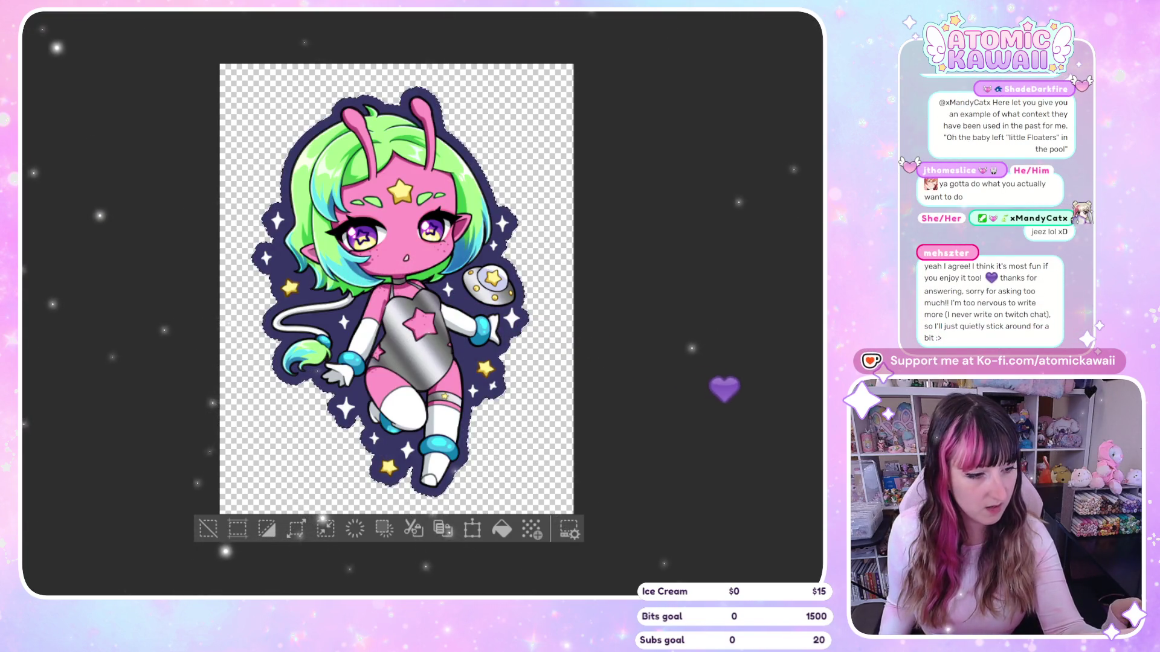
# Try a gold diagonal gradient over the silhouette, redrawing it with flatter bands
pyautogui.moveTo(423, 123); pyautogui.dragTo(444, 137)
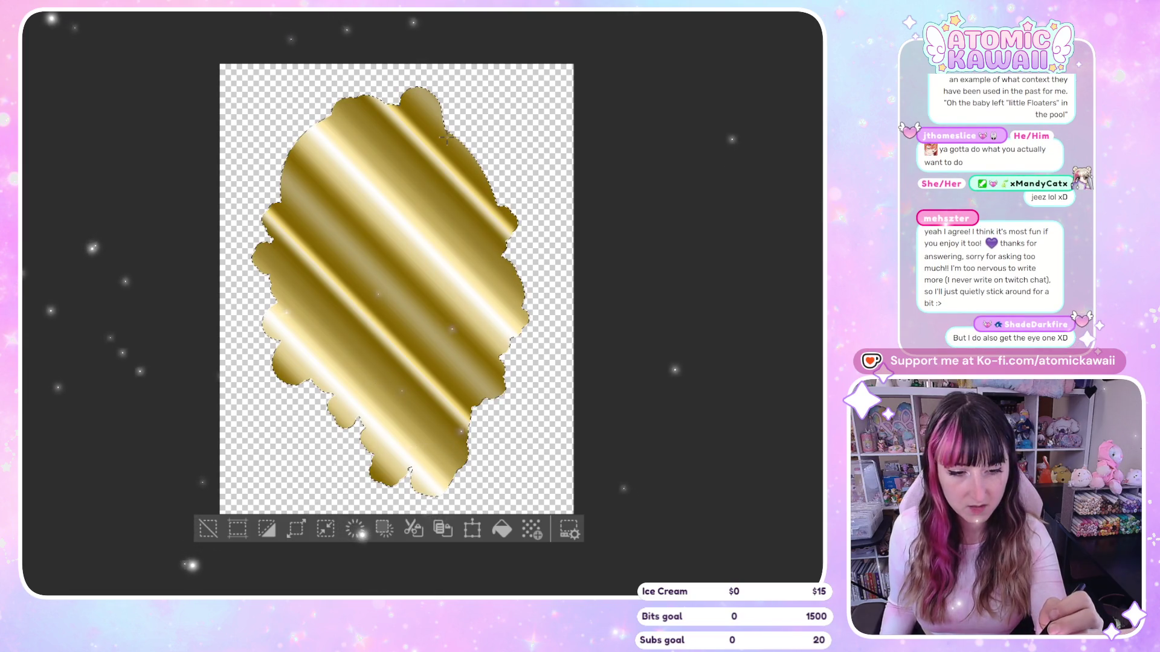
pyautogui.hotkey('ctrl', 'z')
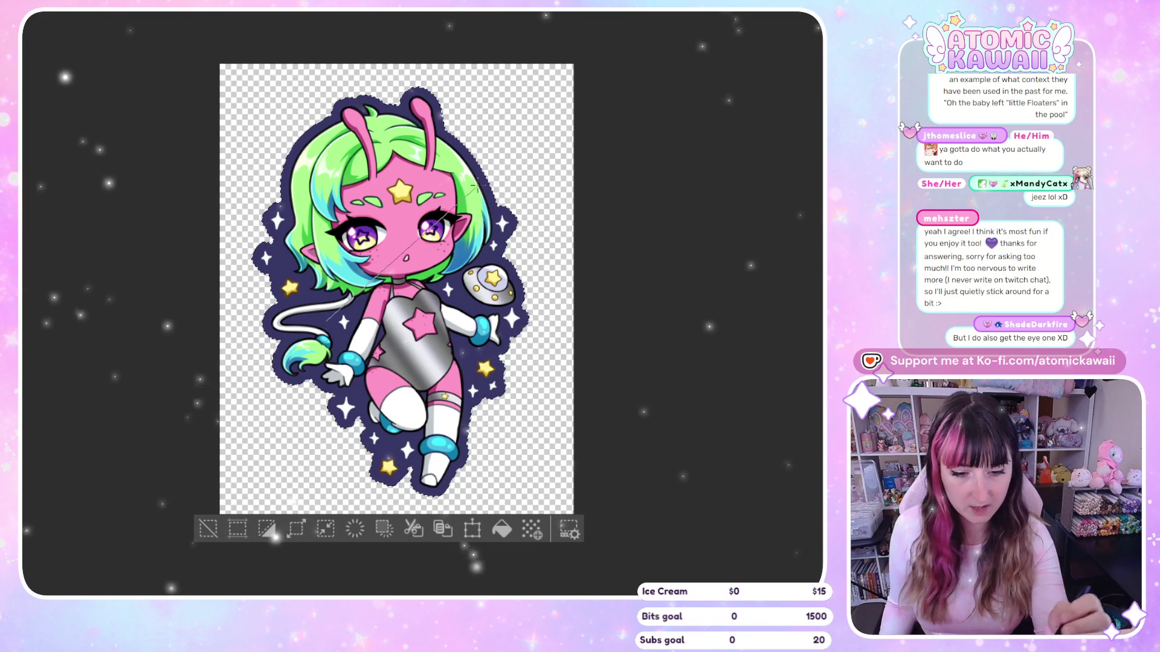
pyautogui.hotkey('ctrl', 'y')
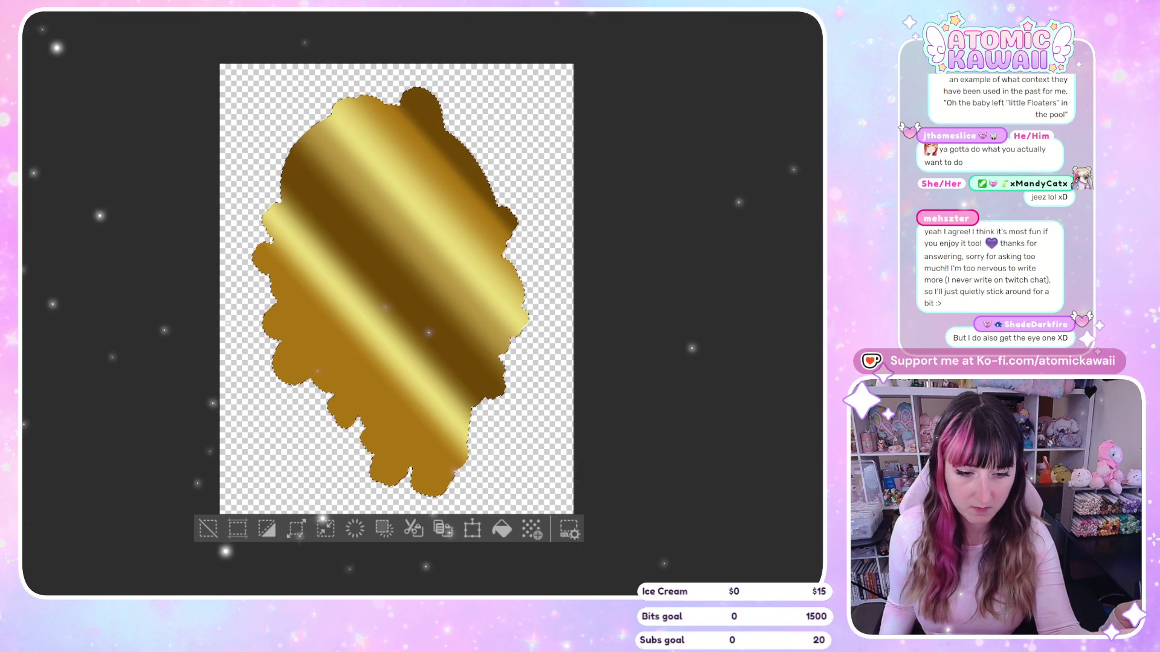
pyautogui.hotkey('ctrl', 'z')
pyautogui.moveTo(390, 277); pyautogui.dragTo(470, 143)
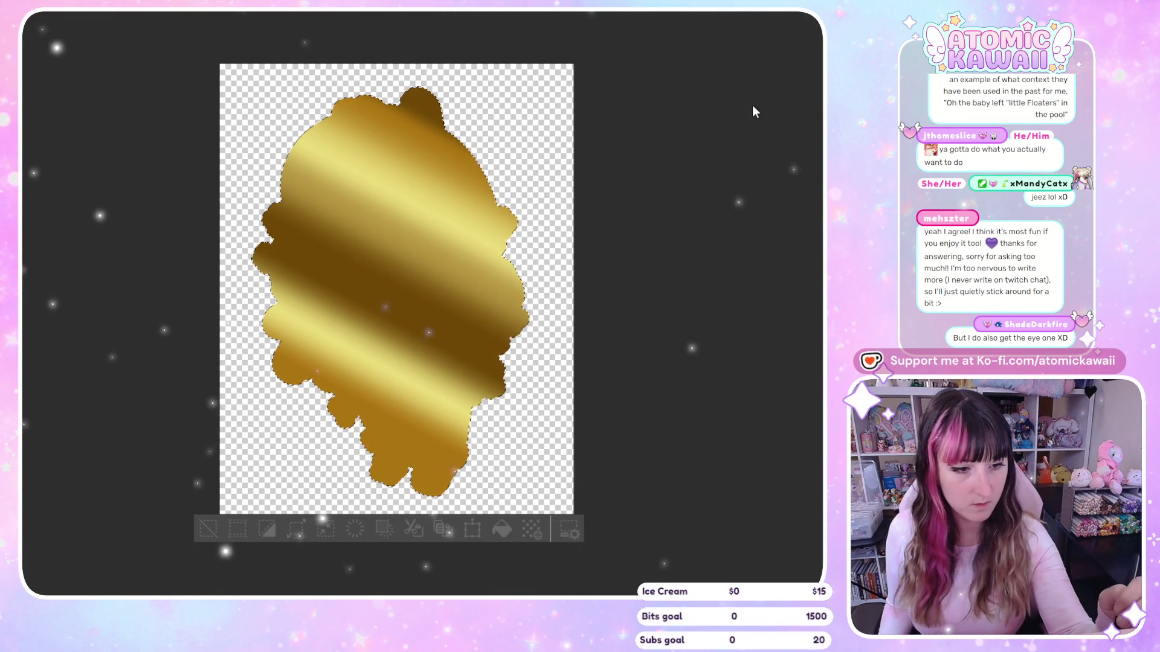
# Step back through the green and blue fills, settling on the blue-purple gradient
pyautogui.hotkey('ctrl', 'z')
pyautogui.hotkey('ctrl', 'z')
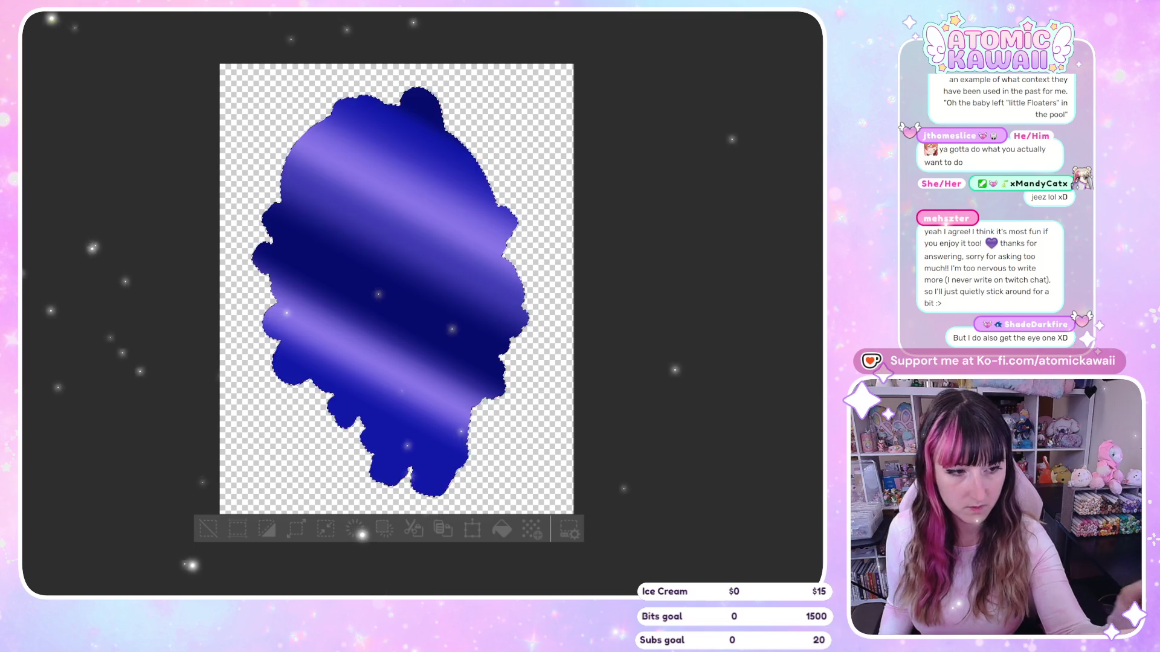
pyautogui.hotkey('ctrl', 'z')
pyautogui.hotkey('ctrl', 'z')
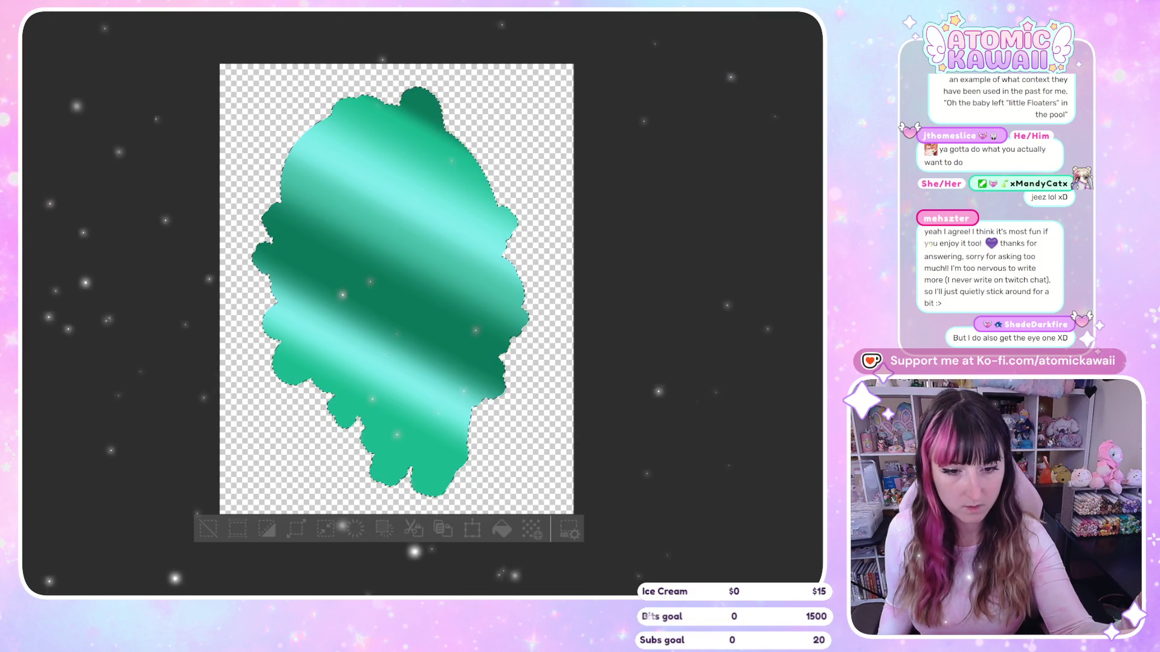
pyautogui.hotkey('ctrl', 'z')
pyautogui.hotkey('ctrl', 'y')
pyautogui.hotkey('ctrl', 'y')
pyautogui.hotkey('ctrl', 'y')
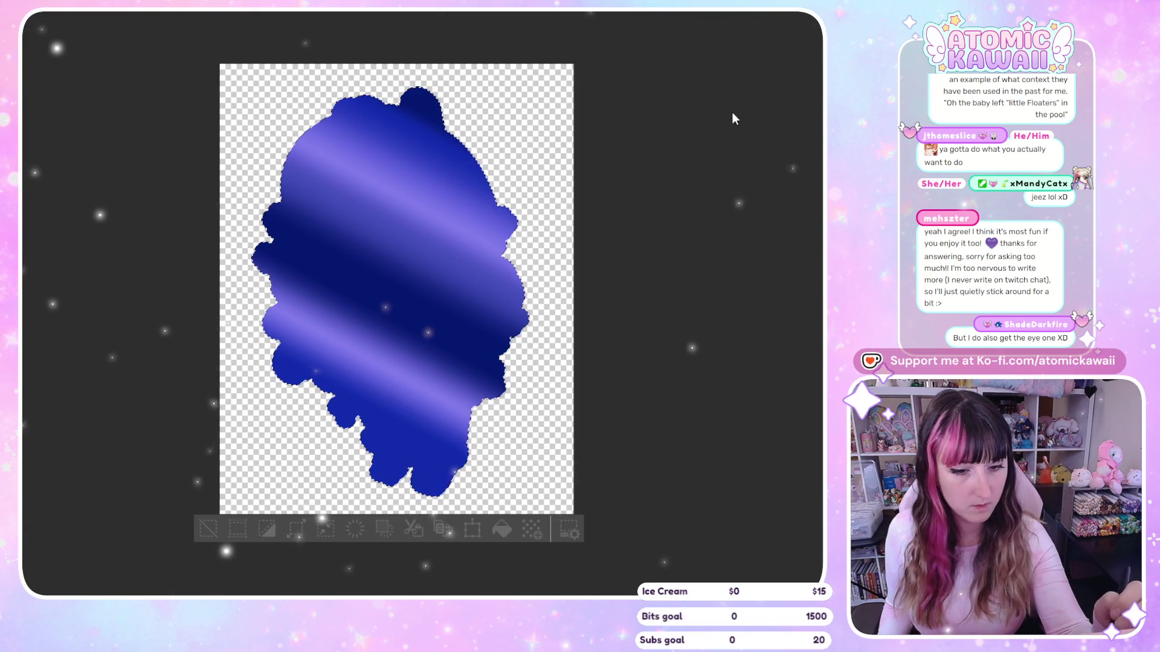
pyautogui.hotkey('ctrl', 'y')
pyautogui.hotkey('ctrl', 'y')
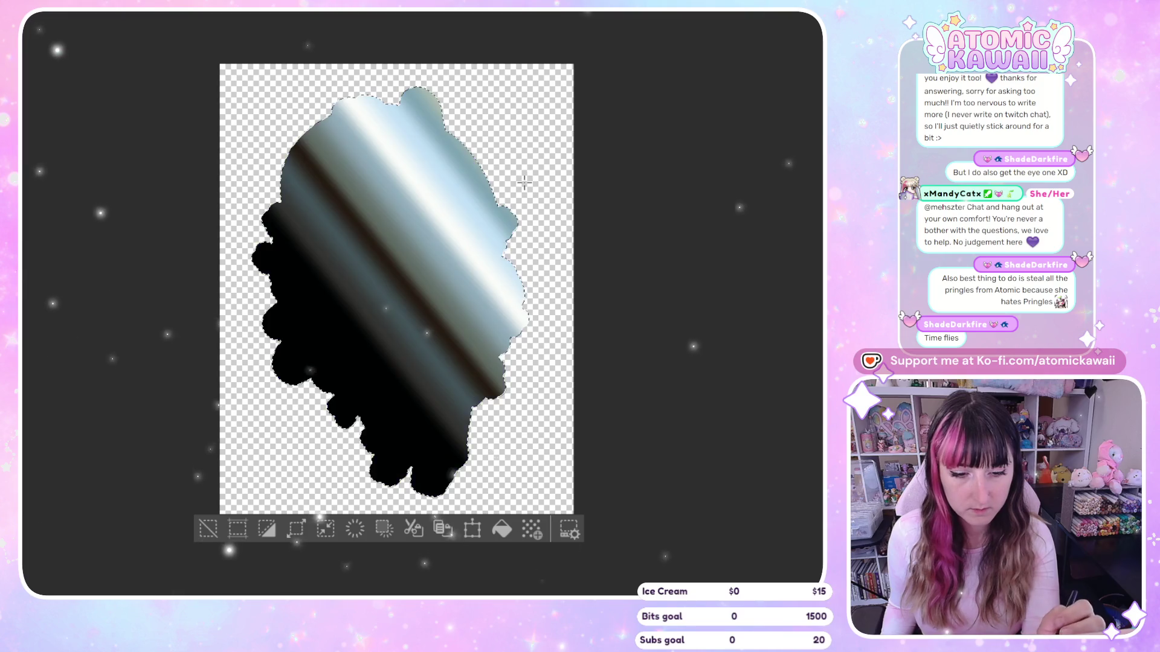
# Redraw the silver metallic gradient at several diagonal angles, keeping the tighter-banded version
pyautogui.moveTo(518, 171)
pyautogui.mouseDown()
pyautogui.moveTo(343, 435)
pyautogui.moveTo(381, 502)
pyautogui.mouseUp()
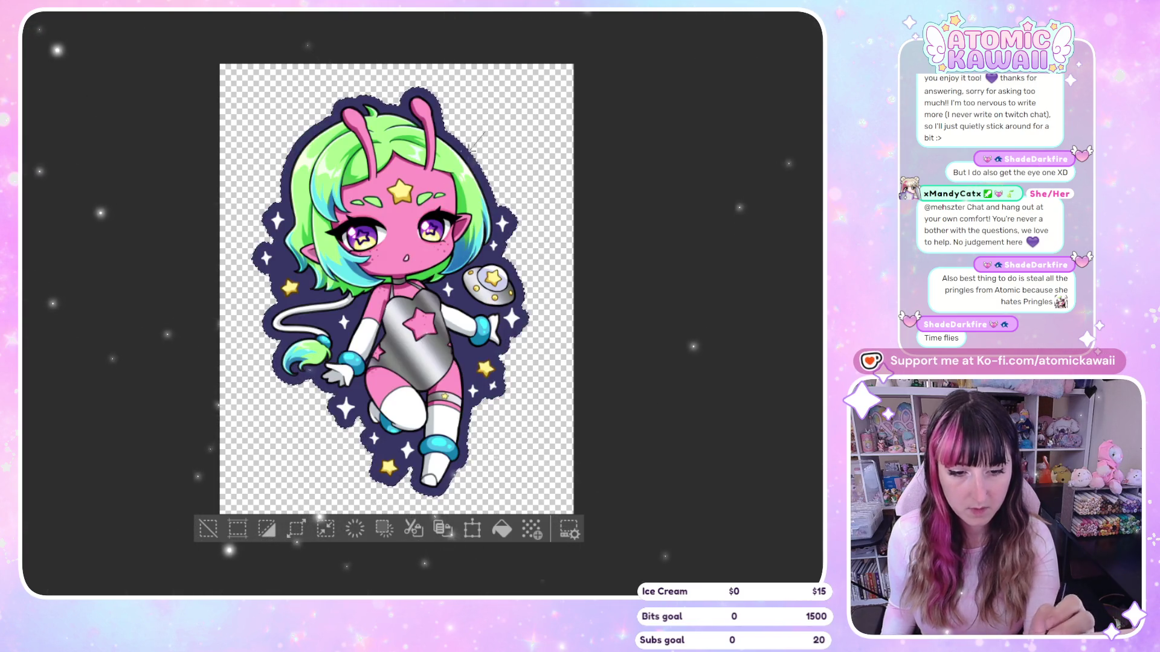
pyautogui.moveTo(477, 144); pyautogui.dragTo(356, 310)
pyautogui.hotkey('ctrl', 'alt', 'g')
pyautogui.moveTo(268, 451); pyautogui.dragTo(254, 453)
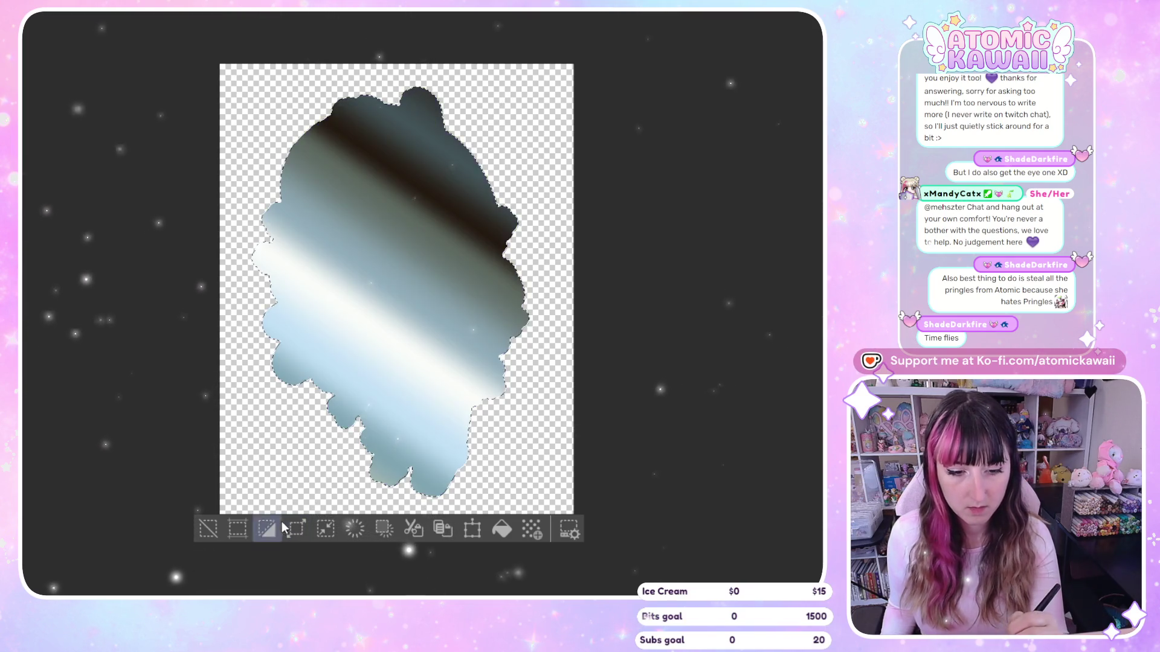
pyautogui.moveTo(510, 90); pyautogui.dragTo(295, 496)
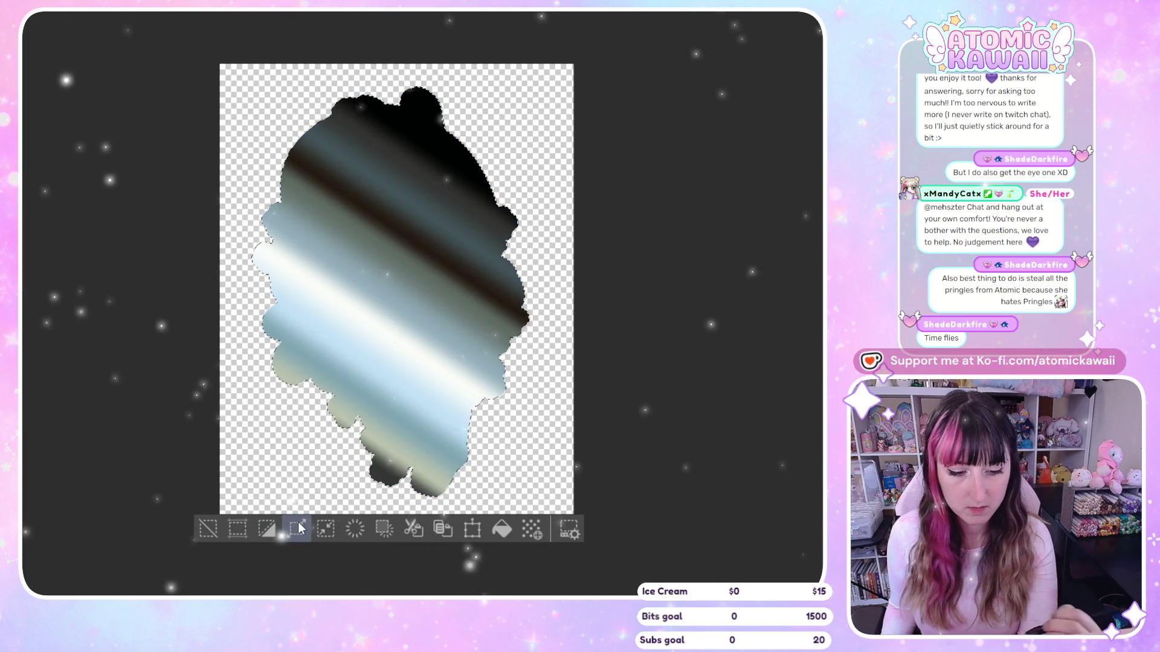
pyautogui.moveTo(507, 96)
pyautogui.mouseDown()
pyautogui.moveTo(310, 414)
pyautogui.moveTo(266, 438)
pyautogui.moveTo(266, 479)
pyautogui.mouseUp()
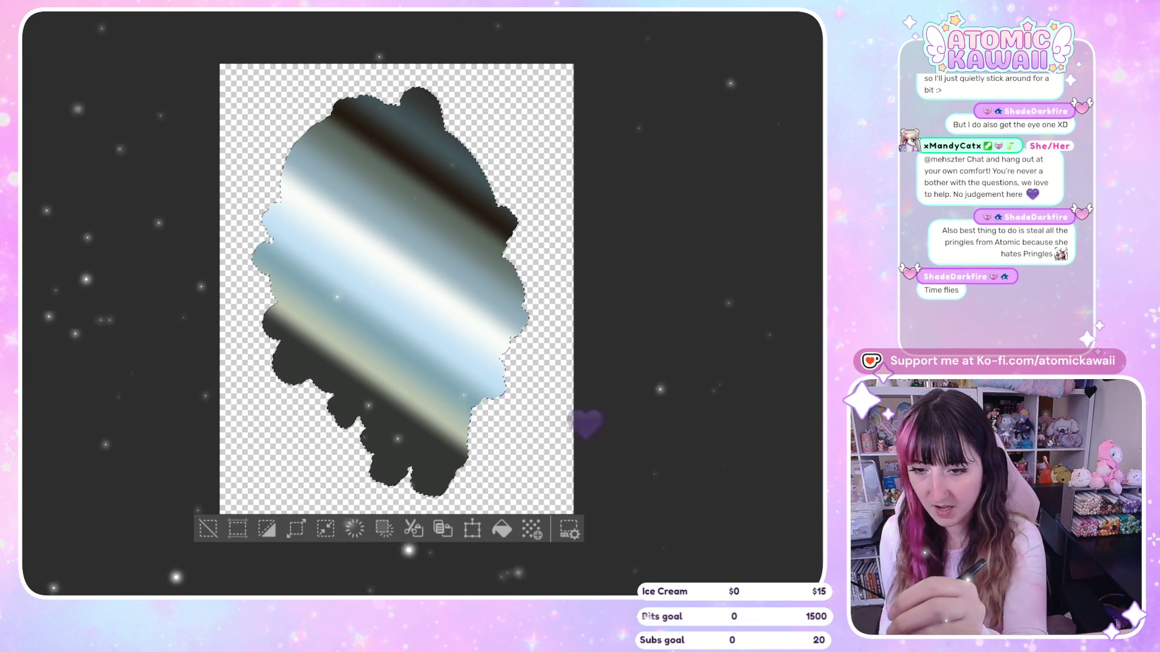
pyautogui.hotkey('ctrl', 'z')
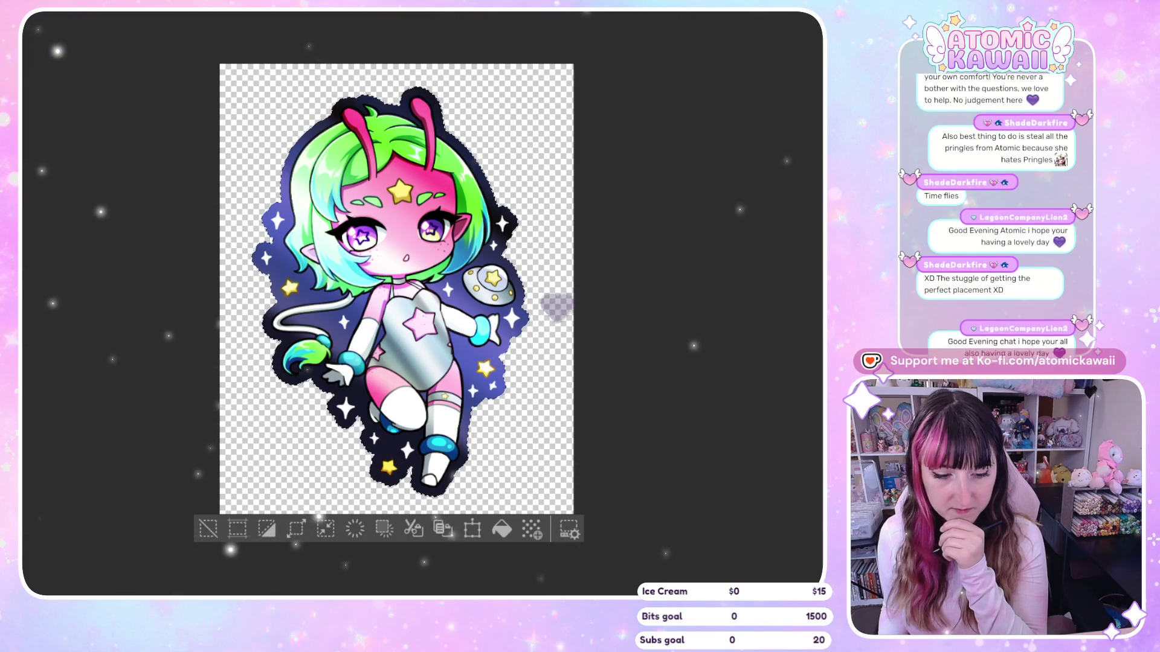
pyautogui.hotkey('ctrl', 'v')
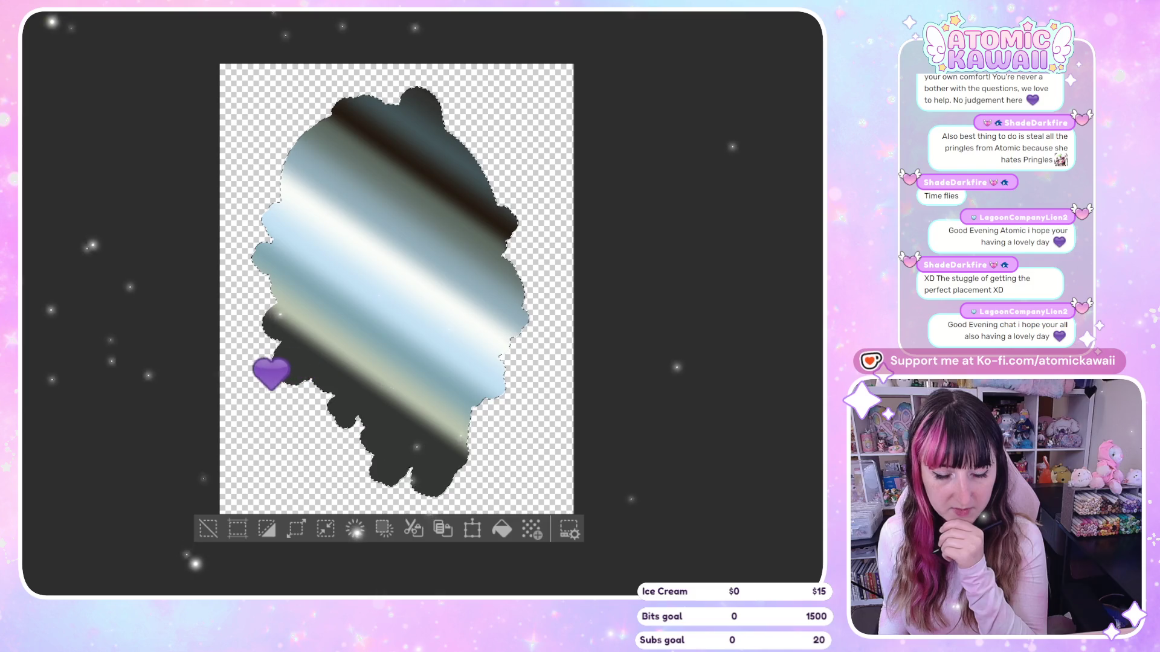
# Try diagonal gold striped gradients, then step back through purple and slate blue to the bare artwork
pyautogui.hotkey('ctrl', 'alt', 'g')
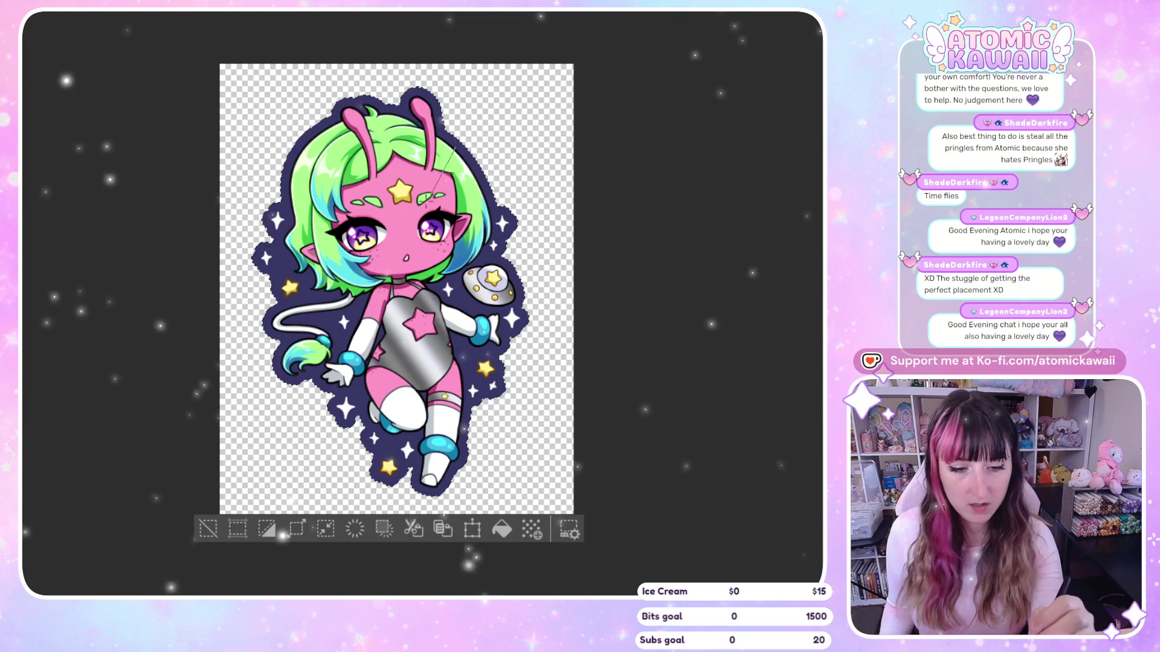
pyautogui.moveTo(455, 145); pyautogui.dragTo(443, 182)
pyautogui.hotkey('ctrl', 'z')
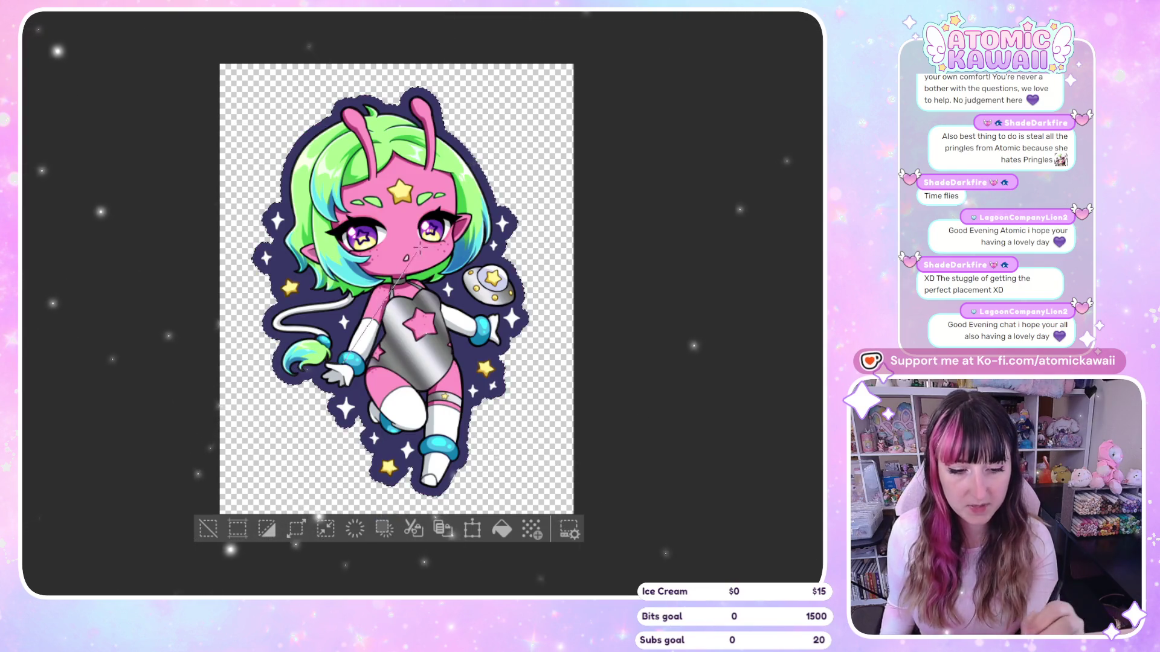
pyautogui.moveTo(419, 247); pyautogui.dragTo(466, 210)
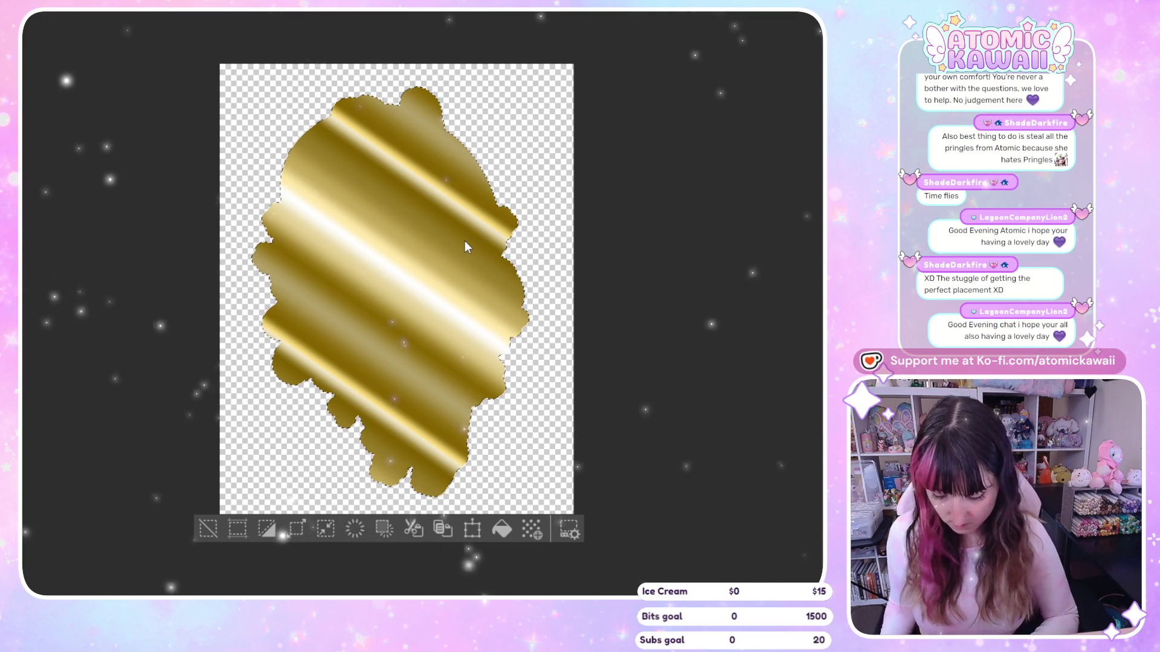
pyautogui.press('space')
pyautogui.hotkey('ctrl', 'z')
pyautogui.hotkey('ctrl', 'z')
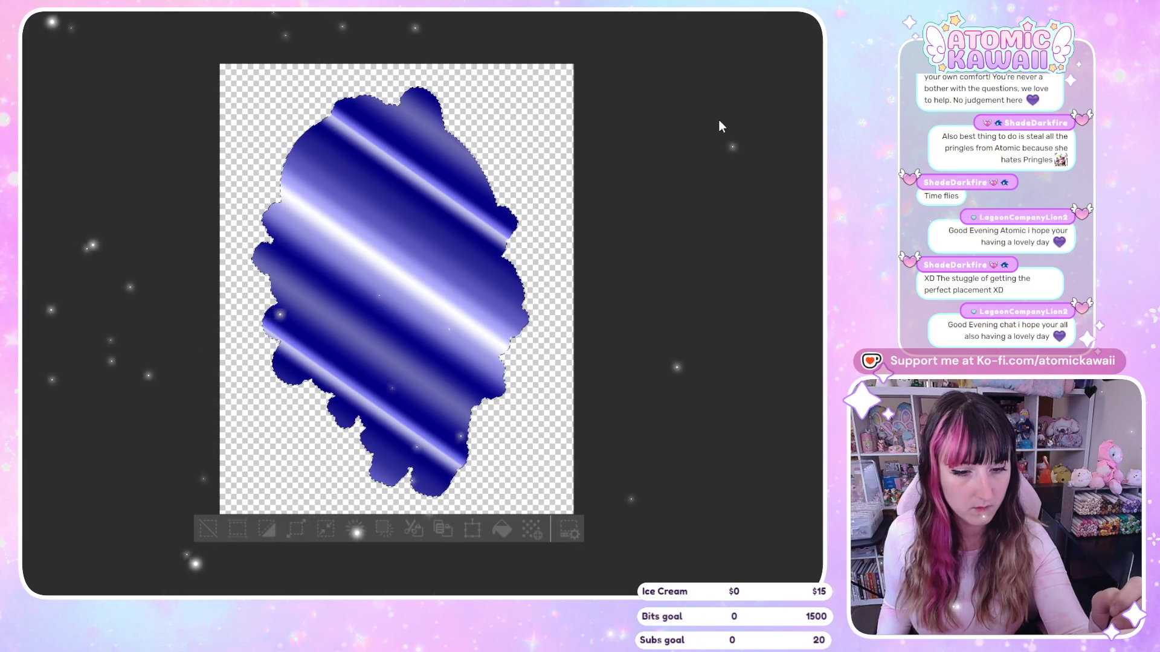
pyautogui.hotkey('ctrl', 'z')
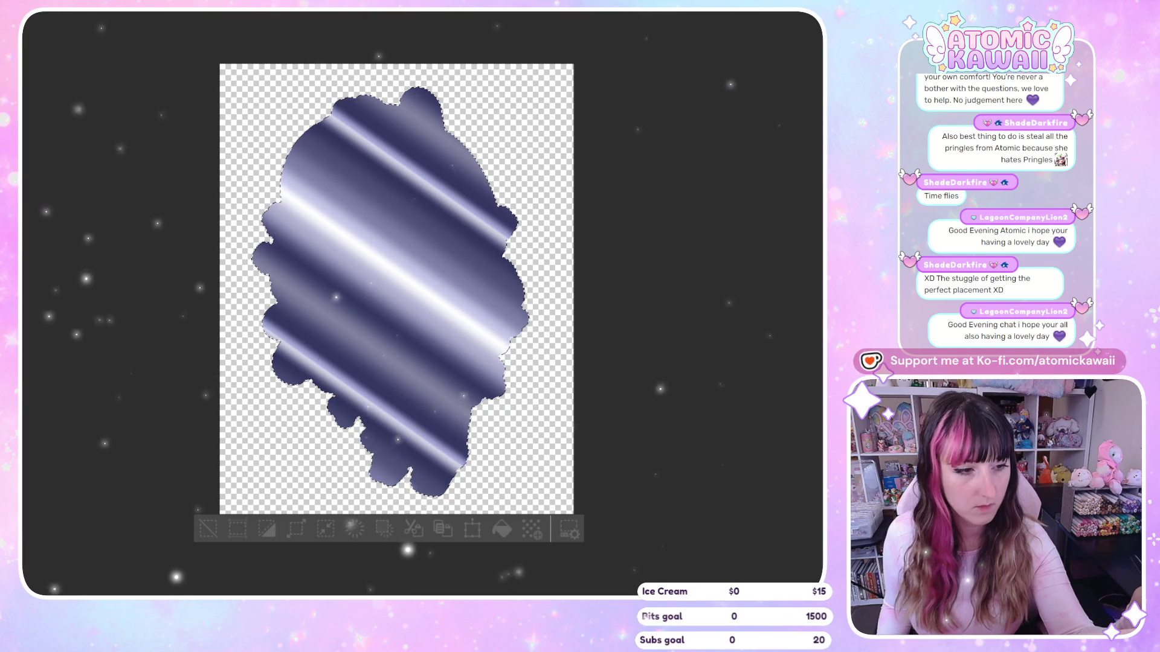
pyautogui.hotkey('ctrl', 'z')
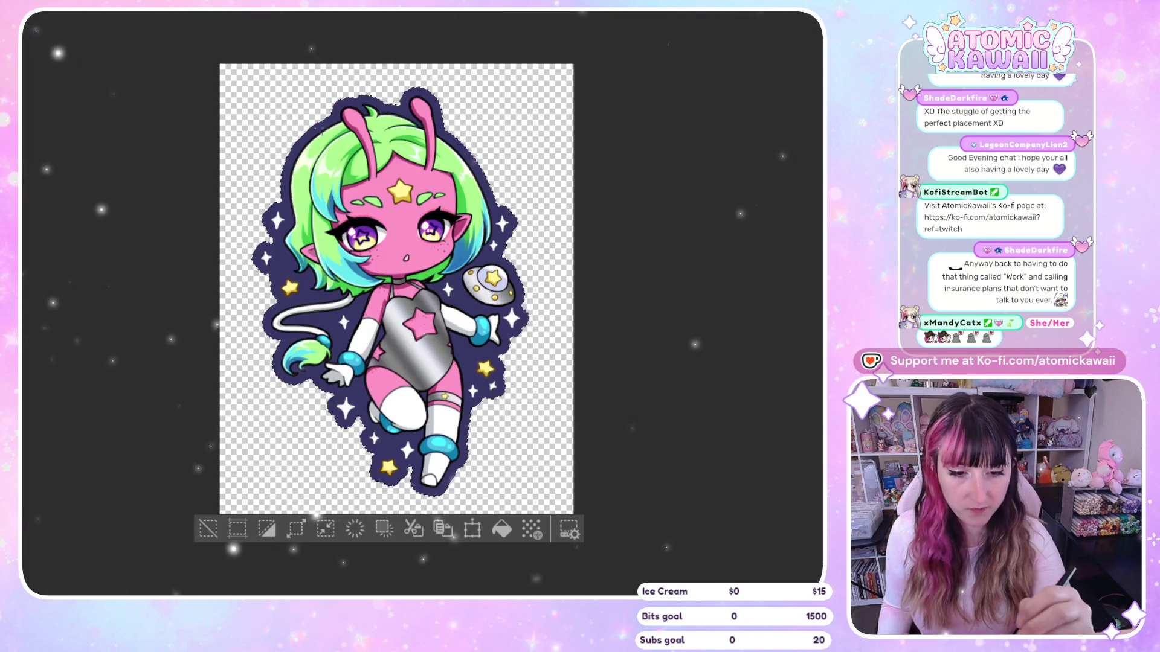
# Repeatedly draw diagonal gold gradients over the silhouette, redrawing with shifted and narrower bands
pyautogui.moveTo(410, 334); pyautogui.dragTo(485, 478)
pyautogui.hotkey('ctrl', 'z')
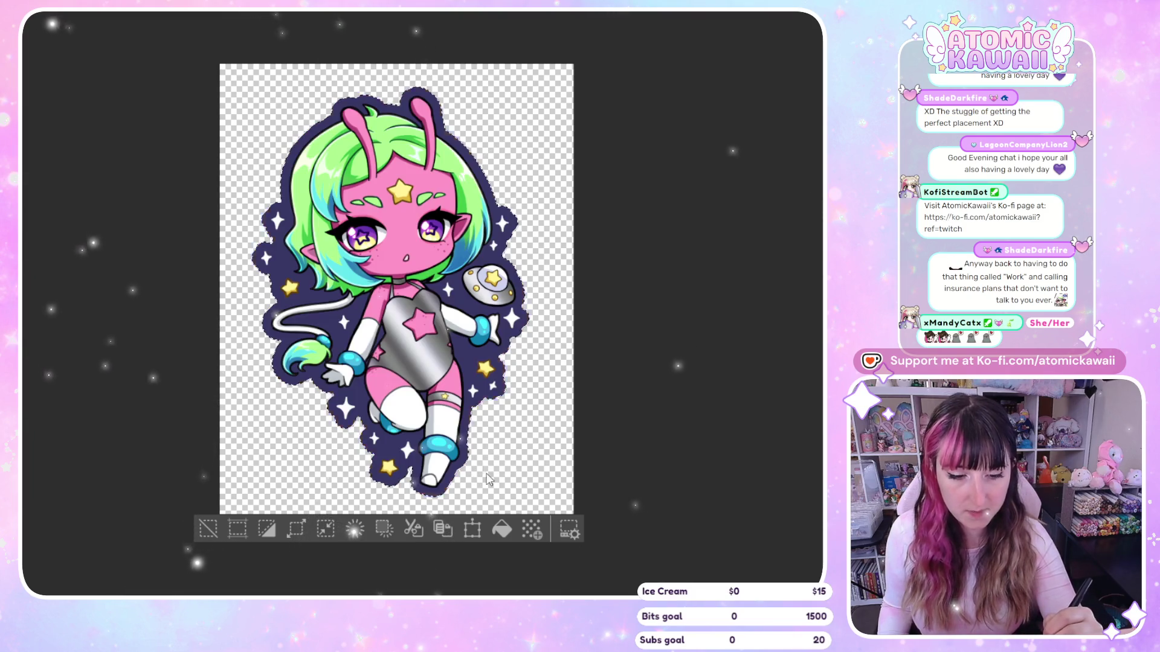
pyautogui.moveTo(420, 361); pyautogui.dragTo(306, 179)
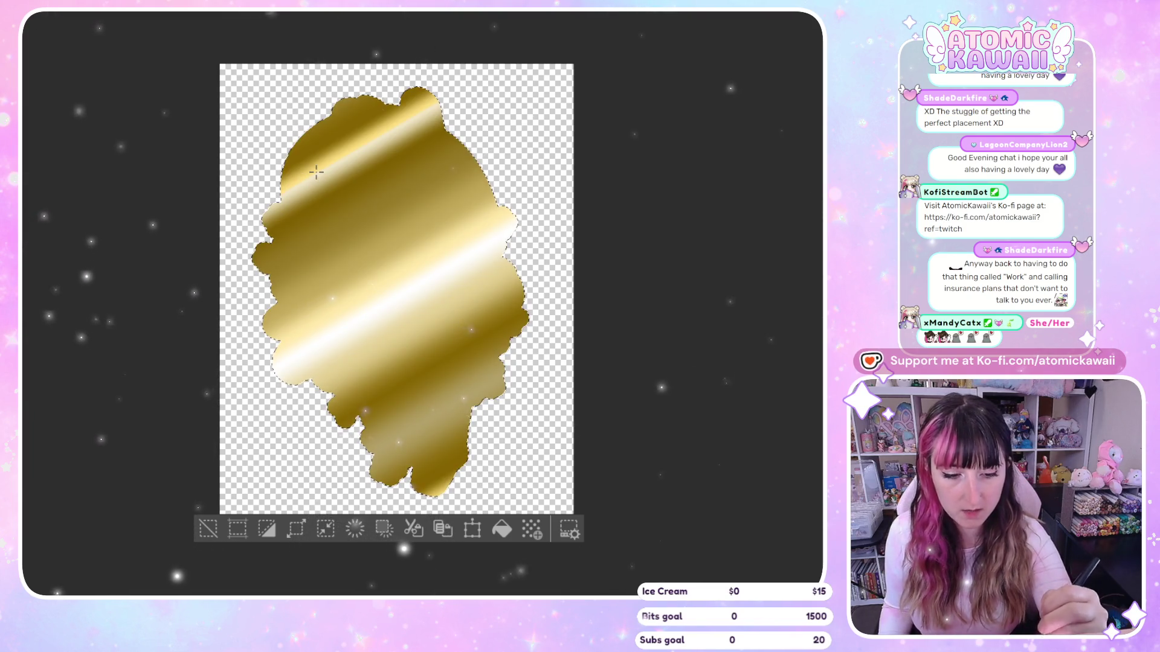
pyautogui.hotkey('ctrl', 'z')
pyautogui.moveTo(435, 438); pyautogui.dragTo(327, 155)
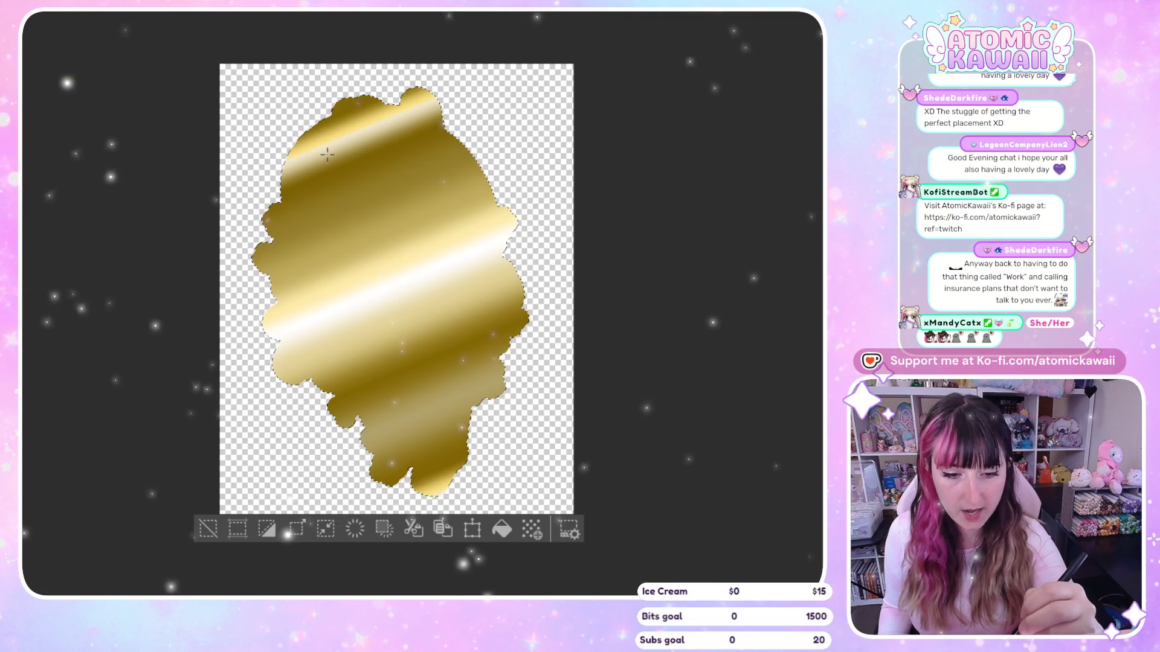
pyautogui.hotkey('ctrl', 'z')
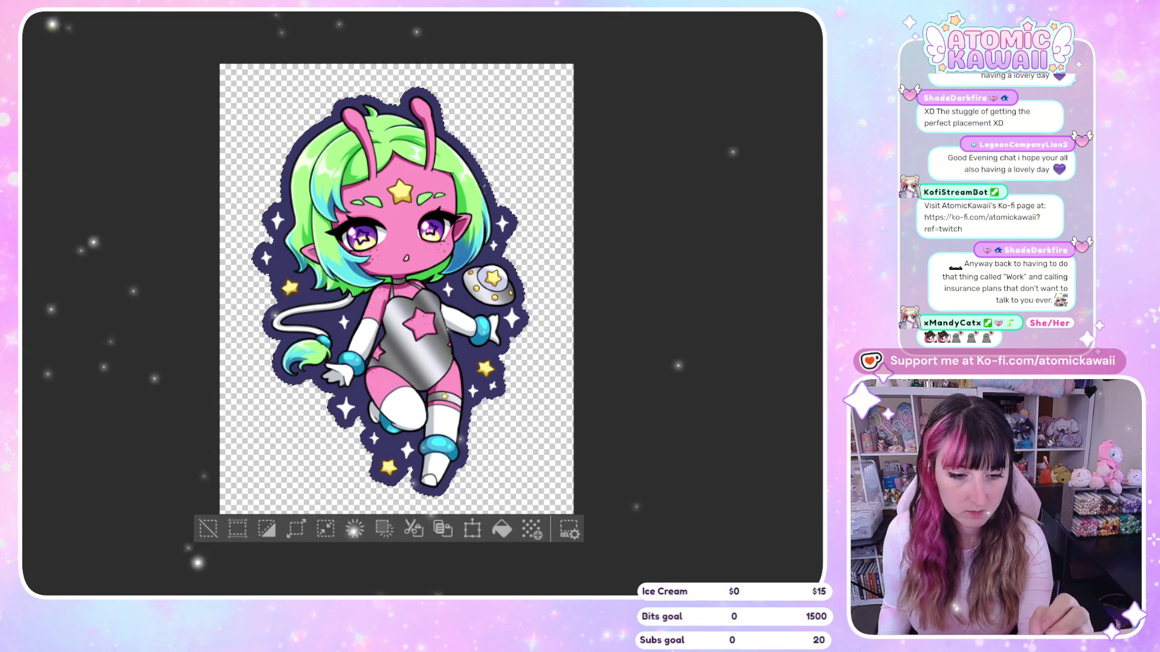
pyautogui.moveTo(284, 268); pyautogui.dragTo(328, 274)
pyautogui.hotkey('ctrl', 'z')
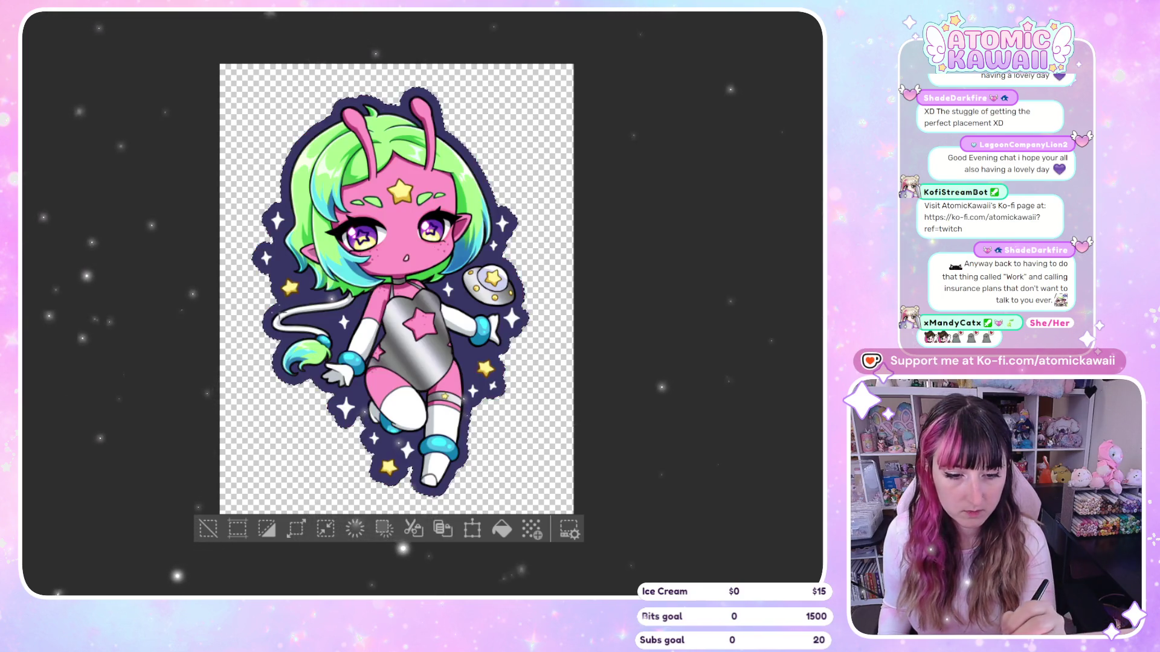
pyautogui.moveTo(417, 209); pyautogui.dragTo(460, 201)
pyautogui.hotkey('ctrl', 'z')
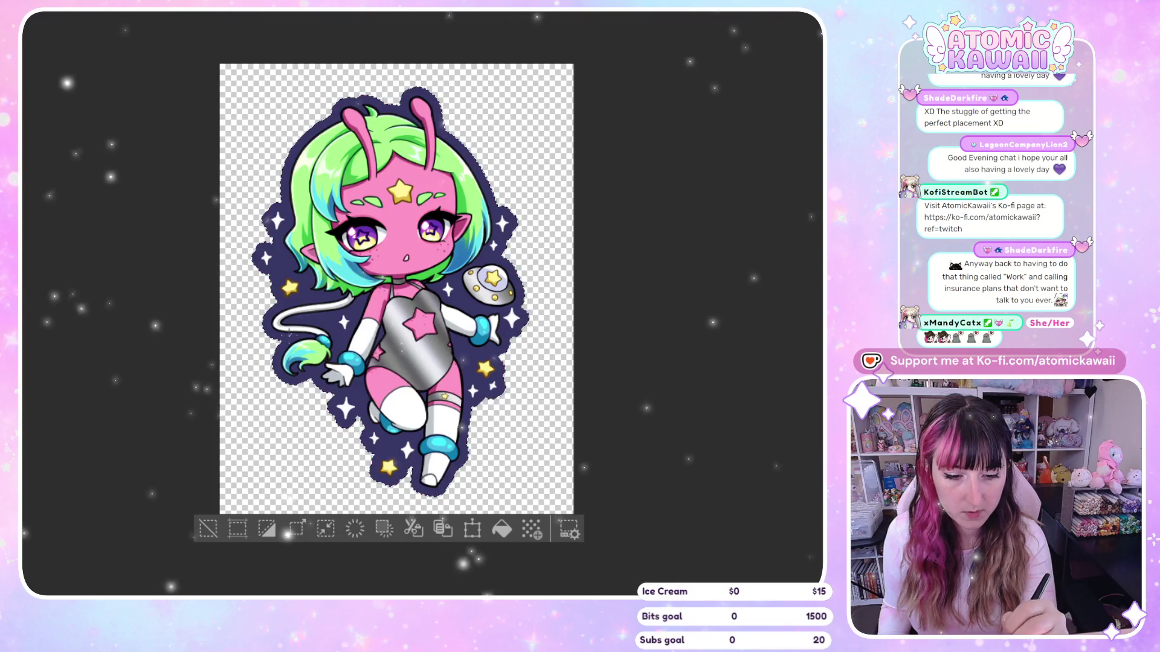
pyautogui.moveTo(393, 350); pyautogui.dragTo(421, 346)
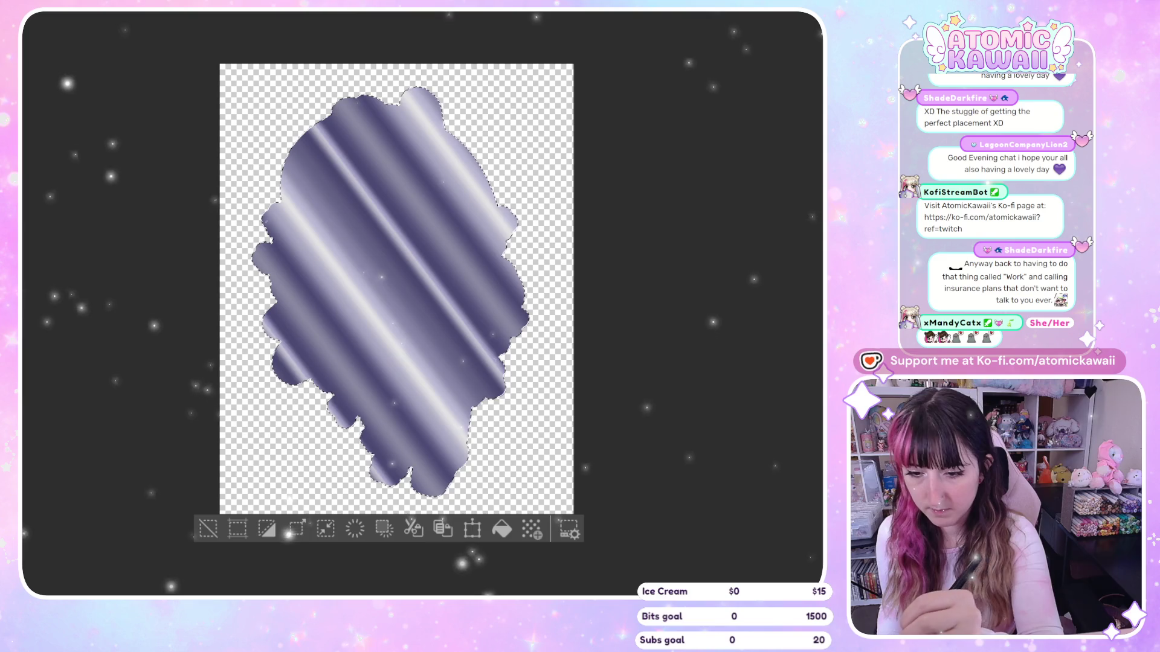
# Remove the purple gradient to reveal the alien artwork, then zoom out to check the sticker
pyautogui.hotkey('ctrl', 'z')
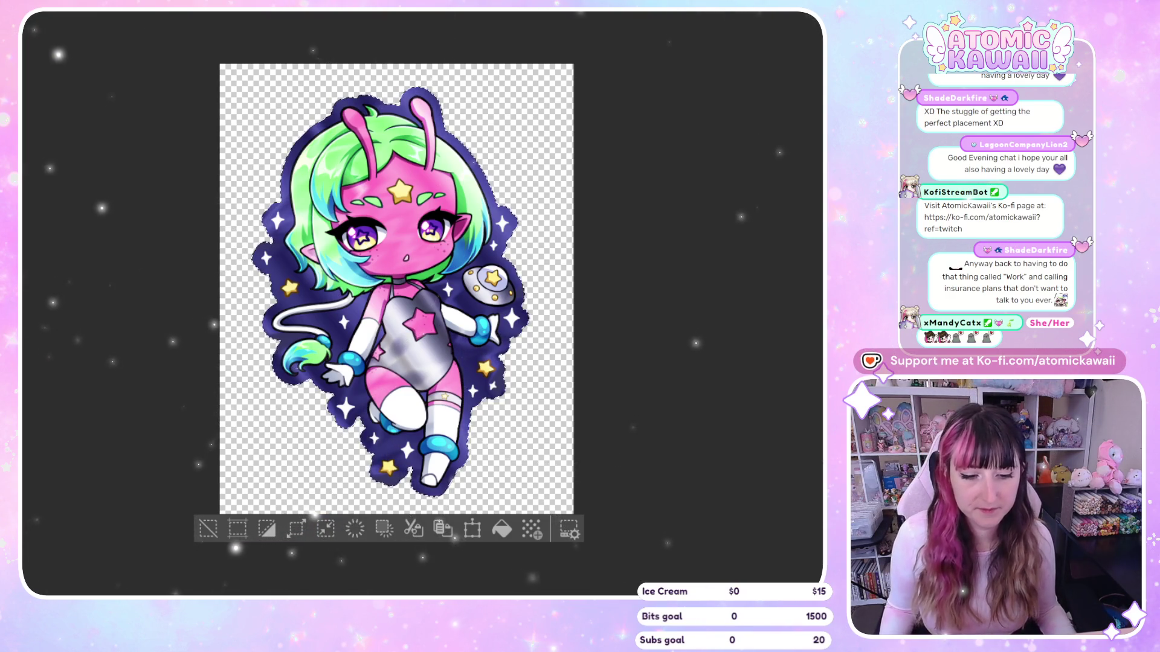
pyautogui.scroll(-1, 577, 137)
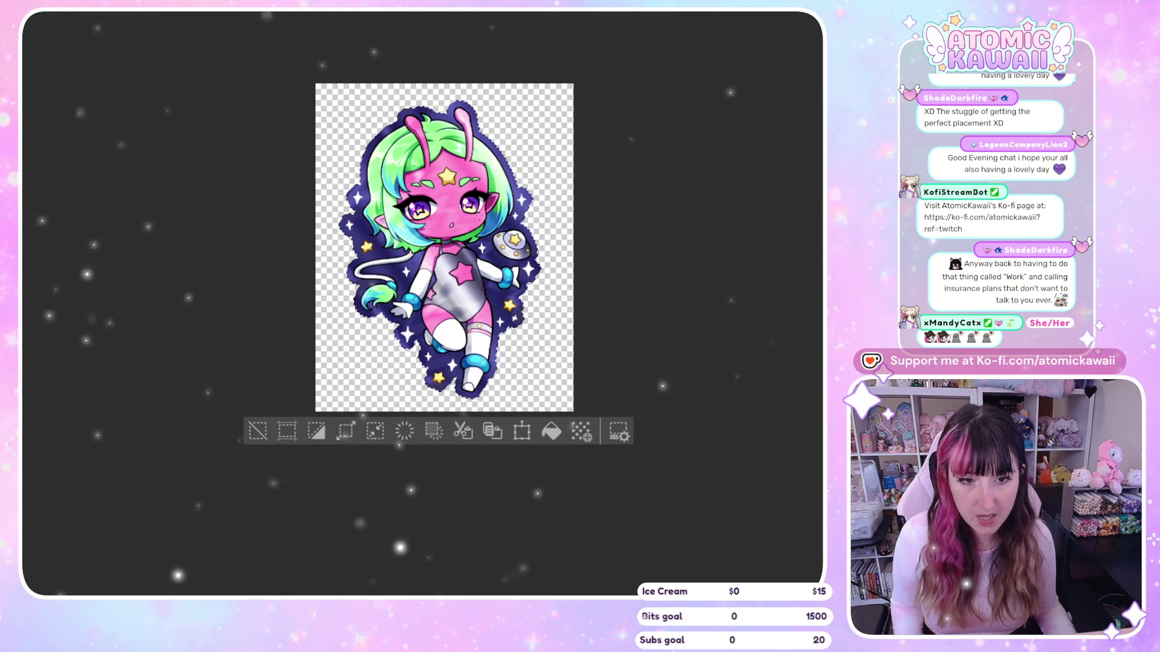
# Paste the alien chibi onto the sticker sheet and scale it down to sticker size
pyautogui.hotkey('ctrl', 'Tab')
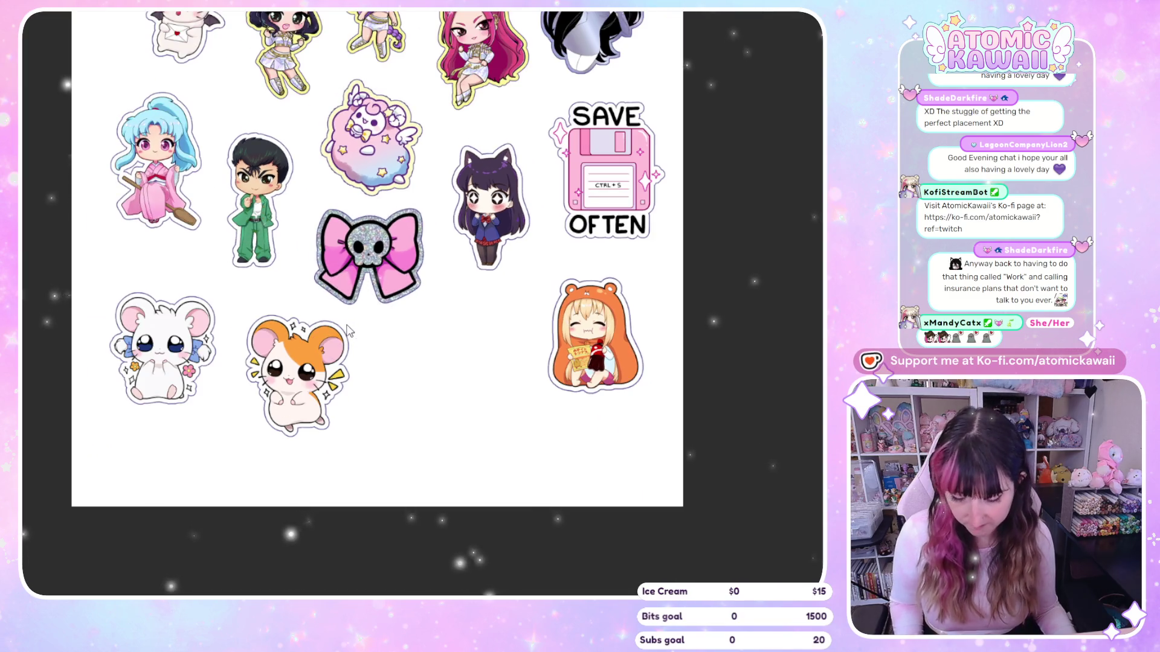
pyautogui.hotkey('ctrl', 'v')
pyautogui.hotkey('ctrl', 't')
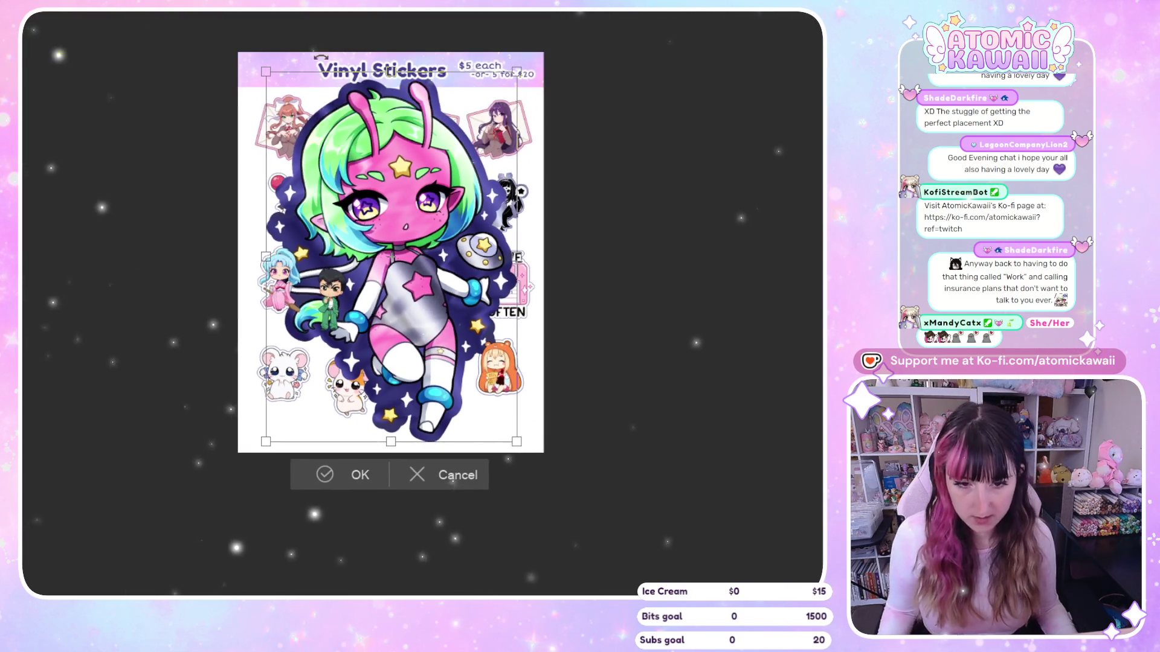
pyautogui.moveTo(334, 109)
pyautogui.mouseDown()
pyautogui.moveTo(418, 295)
pyautogui.moveTo(399, 348)
pyautogui.mouseUp()
pyautogui.moveTo(391, 395); pyautogui.dragTo(437, 386)
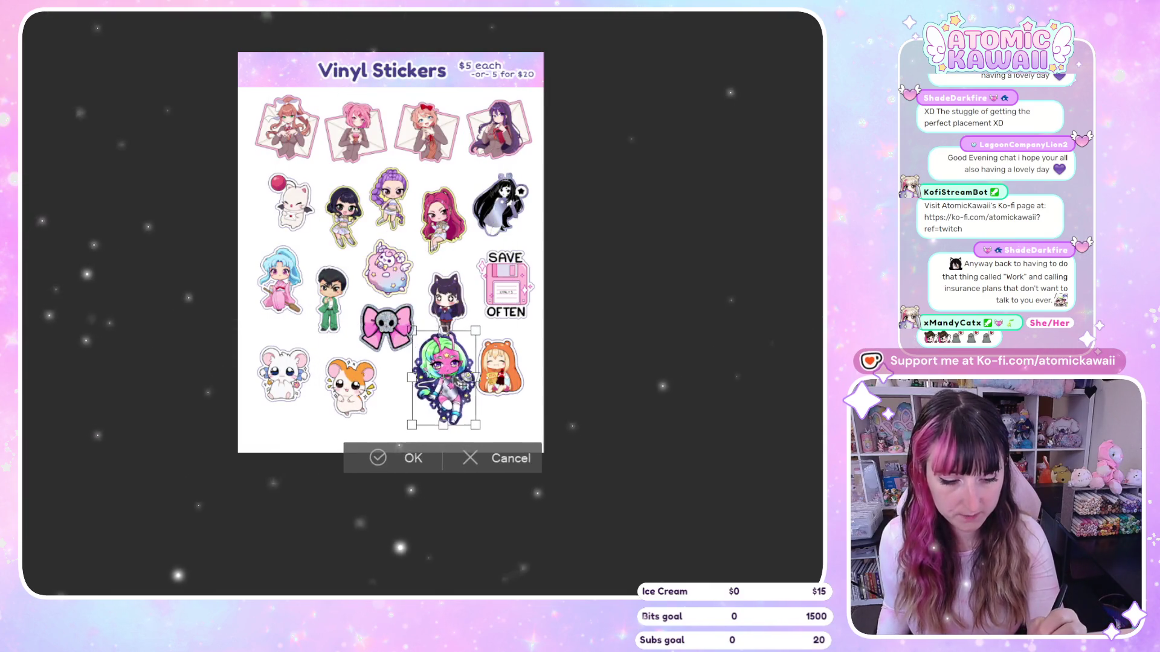
# Fine-tune the alien sticker's size and move it beside the SAVE OFTEN floppy sticker
pyautogui.scroll(5, 450, 381)
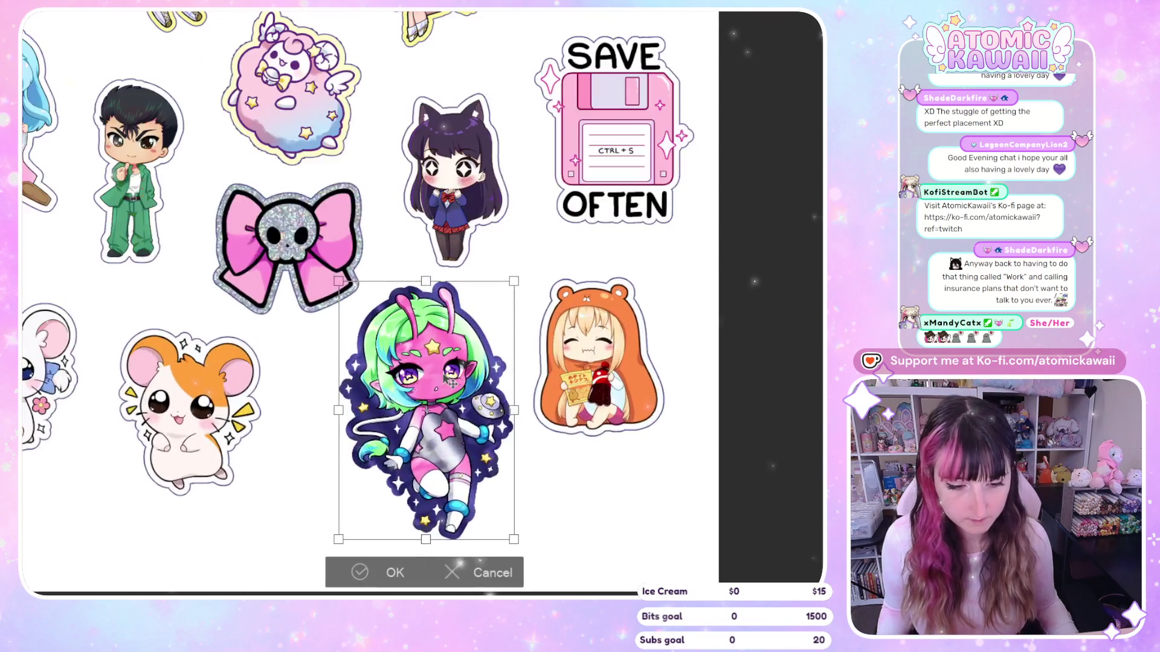
pyautogui.moveTo(426, 539); pyautogui.dragTo(427, 499)
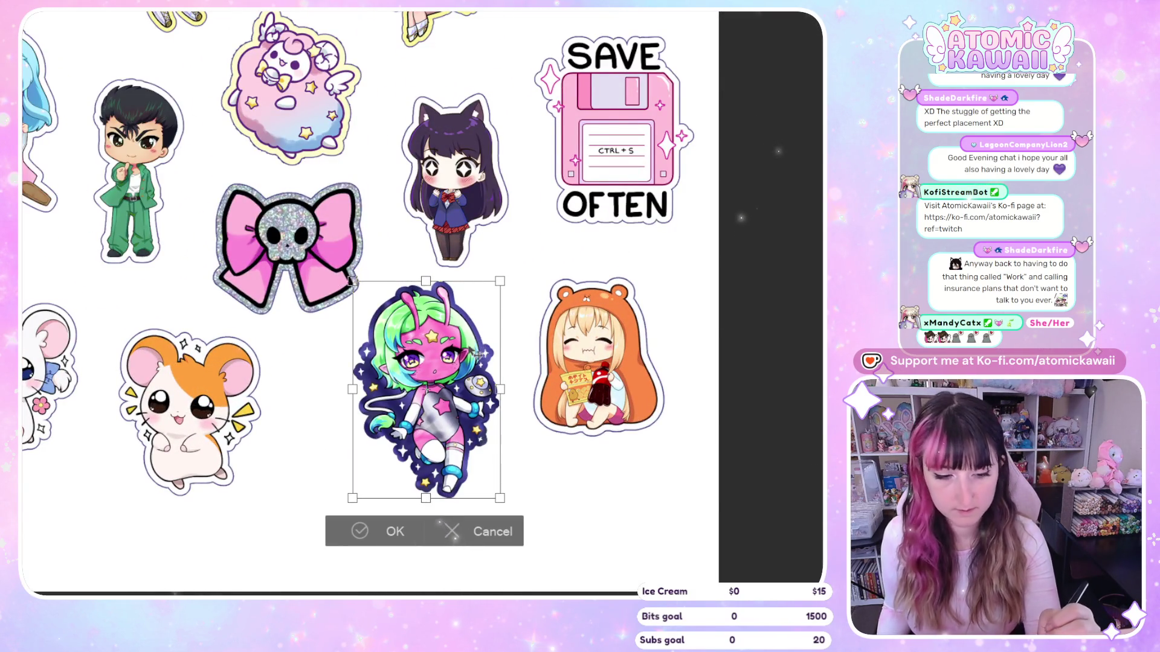
pyautogui.moveTo(426, 281); pyautogui.dragTo(426, 305)
pyautogui.moveTo(464, 450); pyautogui.dragTo(440, 450)
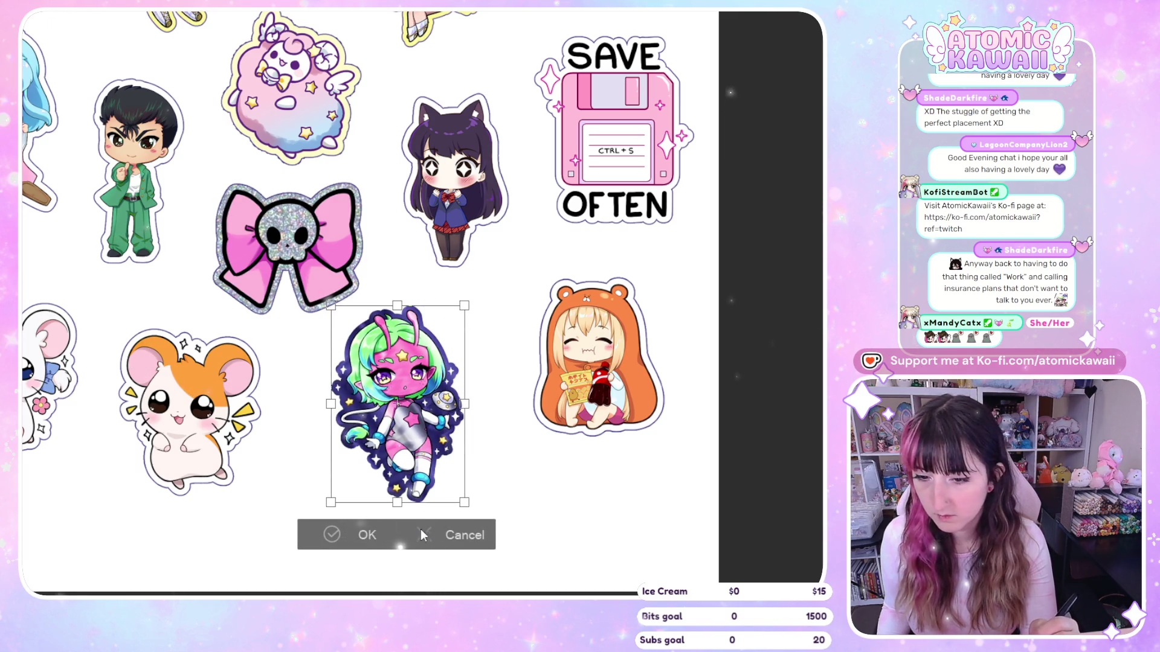
pyautogui.moveTo(397, 502); pyautogui.dragTo(526, 210)
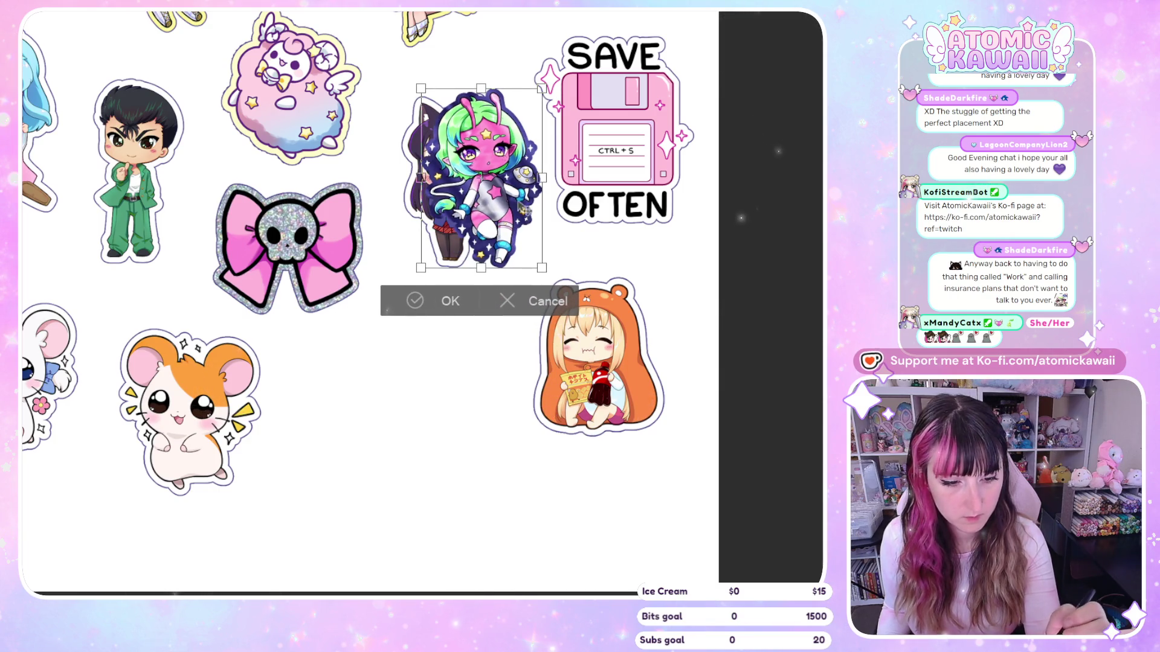
pyautogui.moveTo(540, 90); pyautogui.dragTo(536, 93)
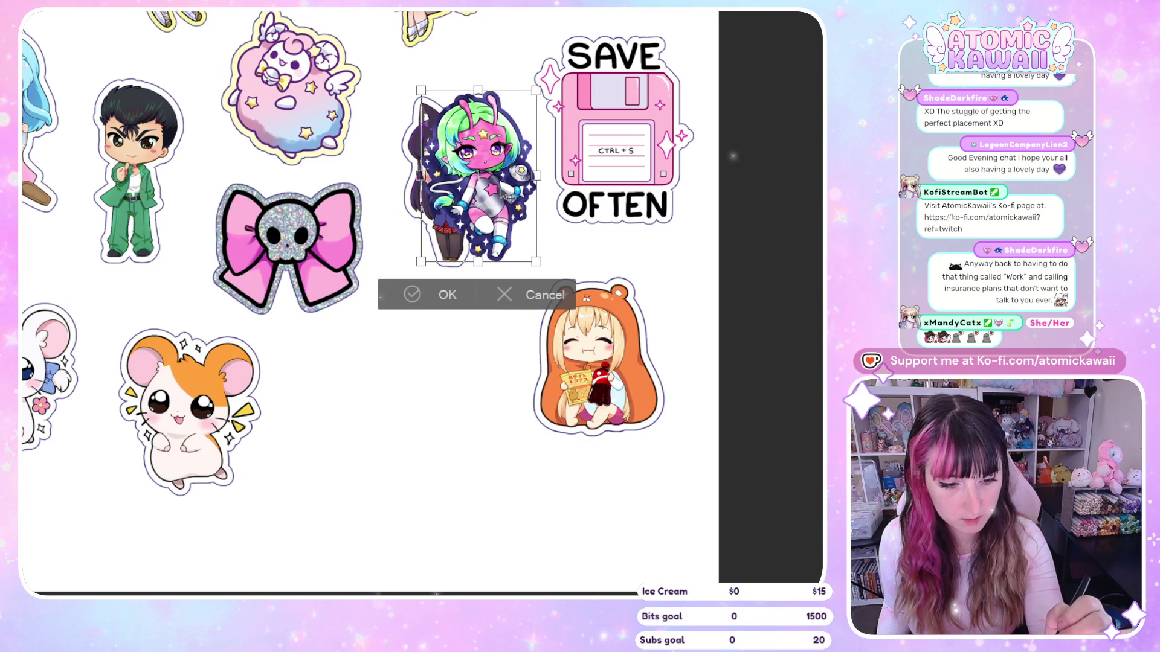
pyautogui.moveTo(421, 261); pyautogui.dragTo(409, 279)
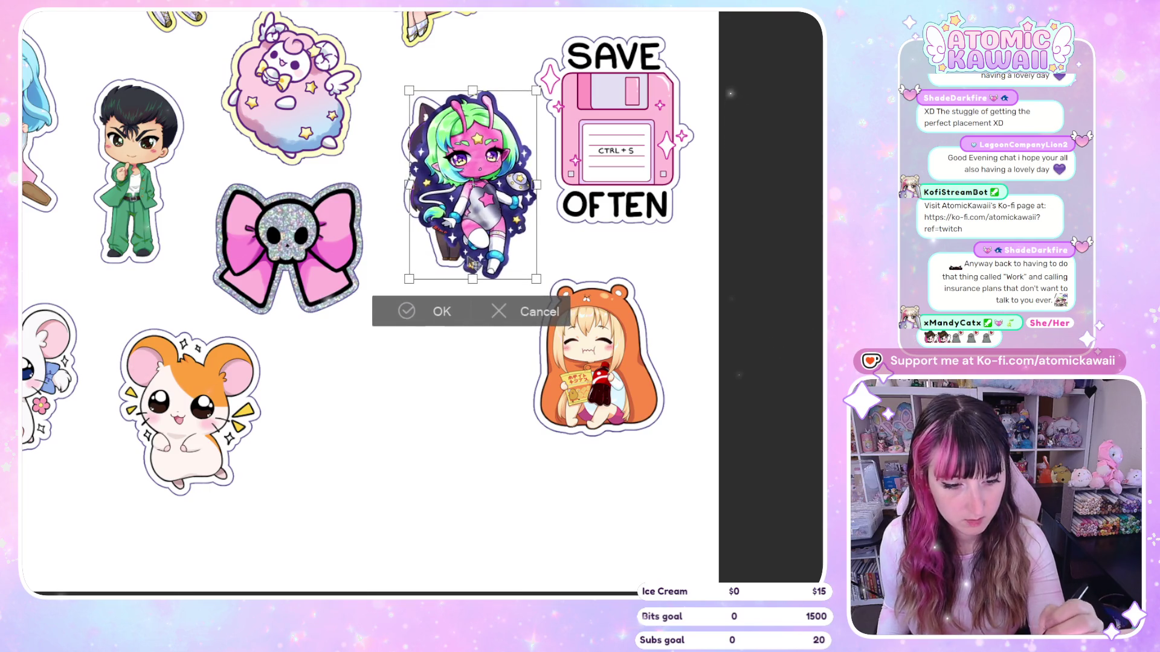
pyautogui.moveTo(512, 260); pyautogui.dragTo(258, 479)
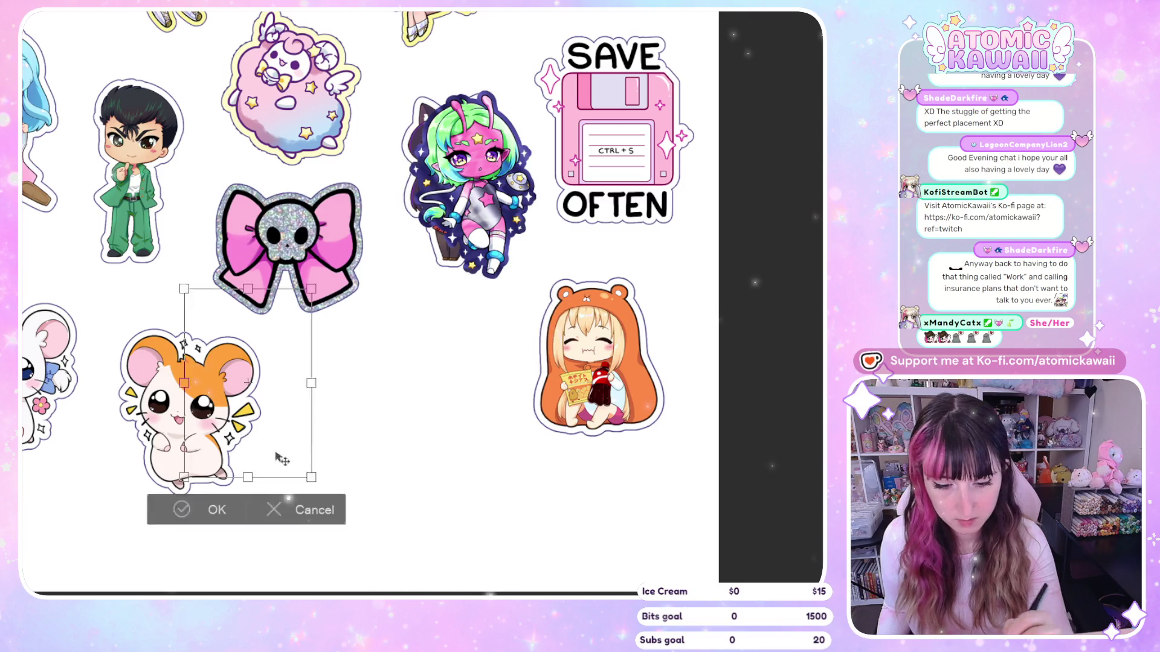